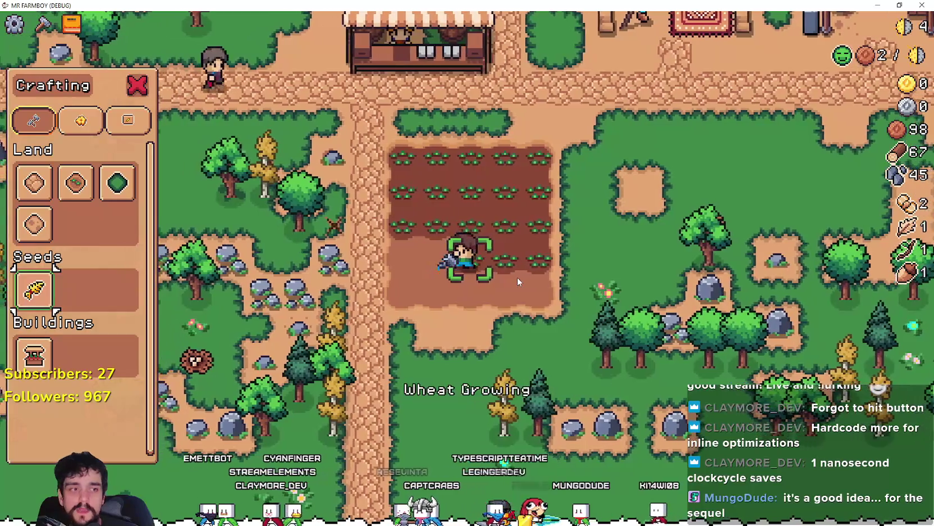
{"action": "left_click", "coordinate": [516, 277]}
Plant and water wheat along the field's bottom row.
{"action": "key", "text": "s"}
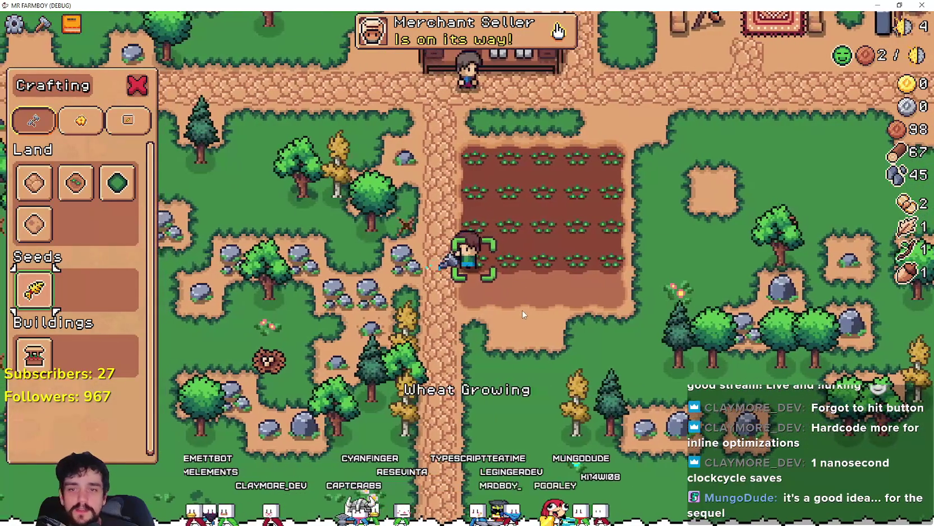
{"action": "left_click", "coordinate": [506, 274]}
{"action": "key", "text": "d"}
{"action": "left_click", "coordinate": [499, 269]}
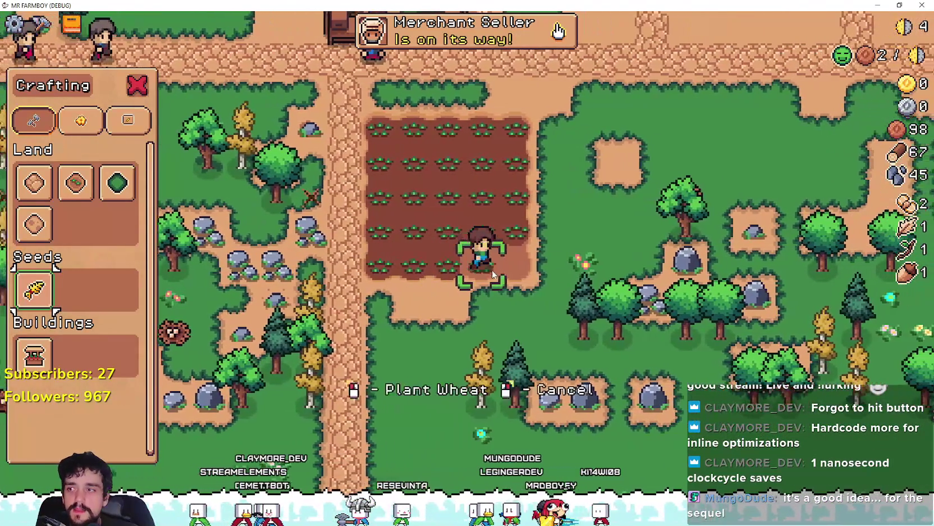
{"action": "left_click", "coordinate": [491, 274]}
{"action": "key", "text": "d"}
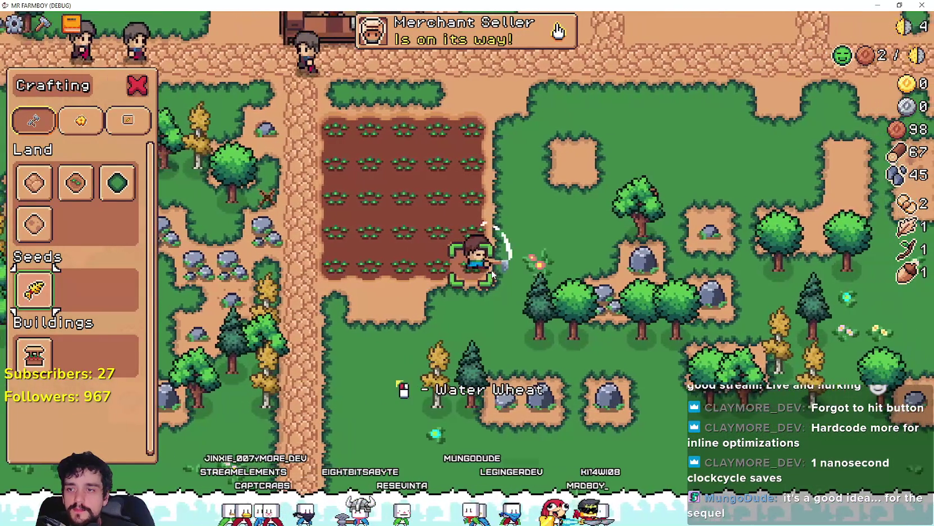
Walk up-right to the nearby tree and chop it down for wood.
{"action": "key", "text": "d"}
{"action": "key", "text": "w"}
{"action": "key", "text": "Escape"}
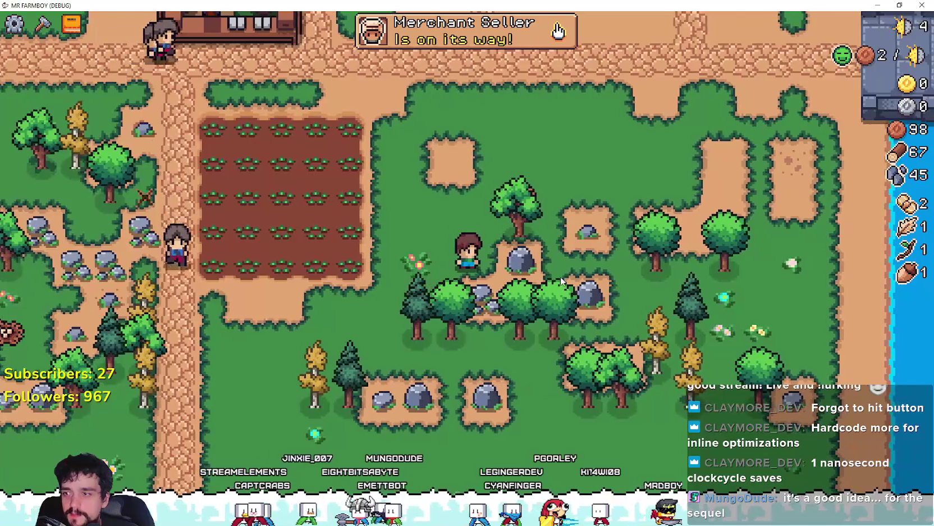
{"action": "left_click", "coordinate": [560, 276]}
Walk north up the cobbled path and pick the Grass Tile from Crafting.
{"action": "scroll", "coordinate": [505, 266], "scroll_direction": "down", "scroll_amount": 5}
{"action": "scroll", "coordinate": [494, 266], "scroll_direction": "up", "scroll_amount": 3}
{"action": "scroll", "coordinate": [482, 267], "scroll_direction": "down", "scroll_amount": 2}
{"action": "scroll", "coordinate": [482, 266], "scroll_direction": "up", "scroll_amount": 4}
{"action": "key", "text": "w"}
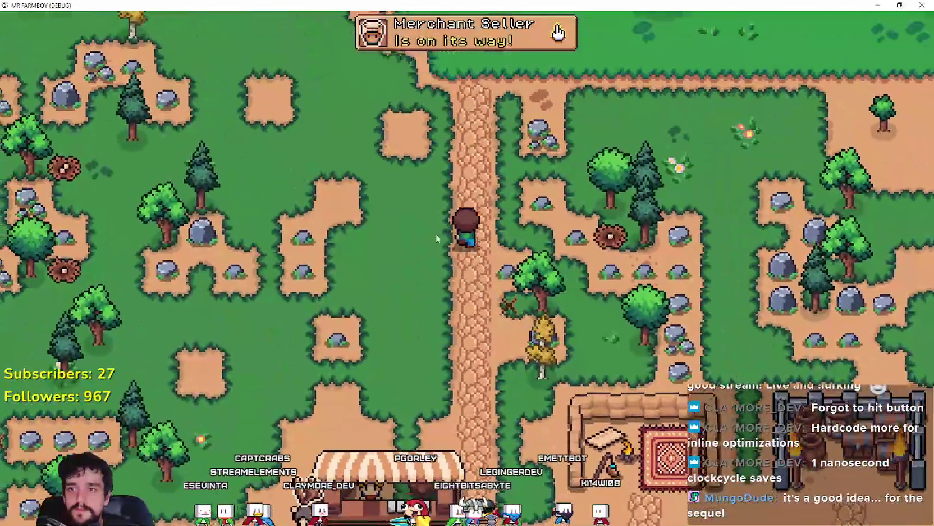
{"action": "key", "text": "w"}
{"action": "scroll", "coordinate": [529, 276], "scroll_direction": "down", "scroll_amount": 2}
{"action": "key", "text": "c"}
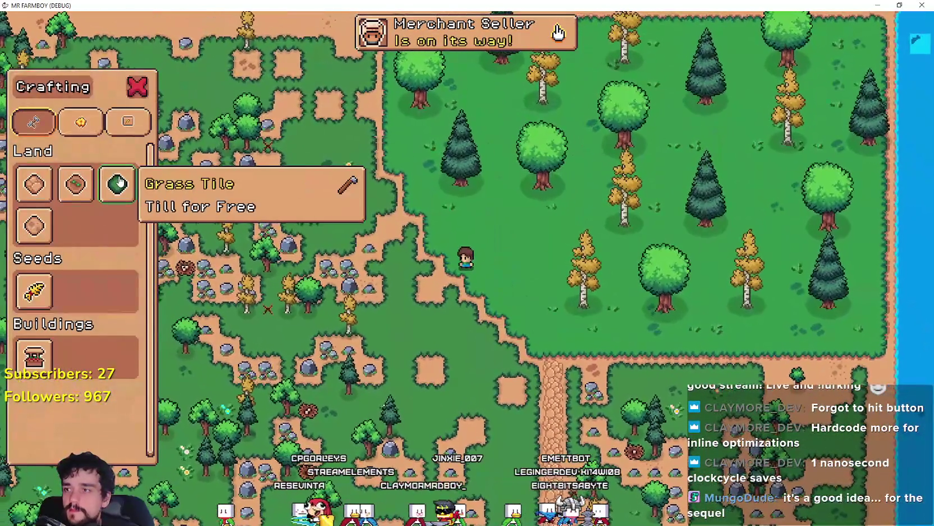
{"action": "left_click", "coordinate": [117, 184]}
Cancel the grass tile placement and walk east through the forest to the river's edge.
{"action": "key", "text": "w"}
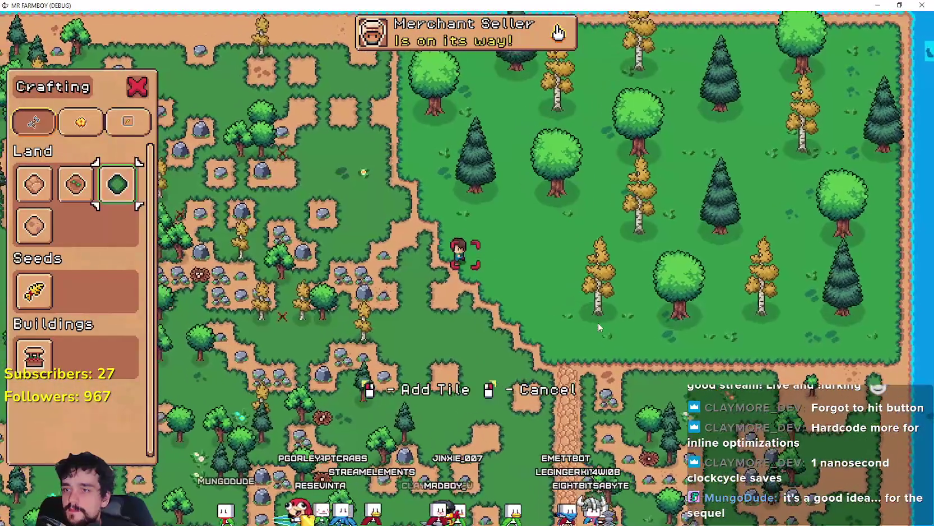
{"action": "key", "text": "Escape"}
{"action": "key", "text": "d"}
{"action": "key", "text": "w"}
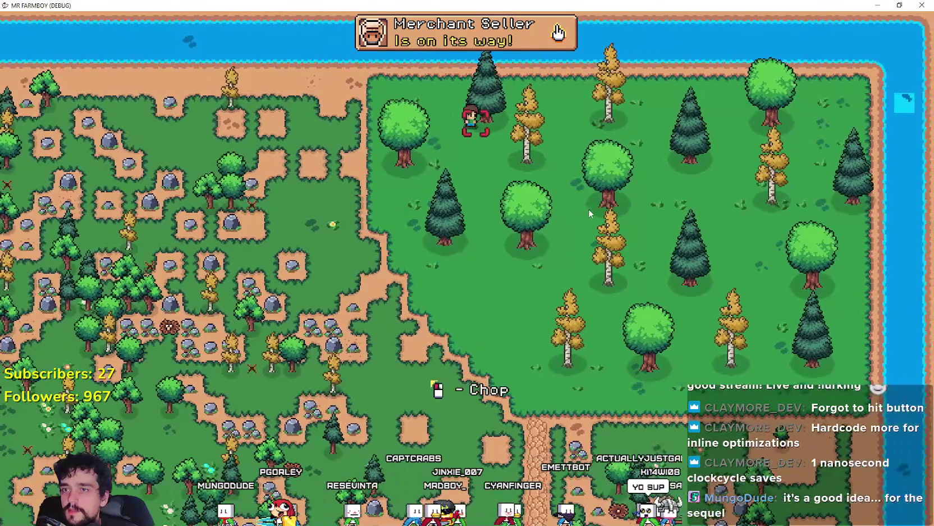
{"action": "key", "text": "d"}
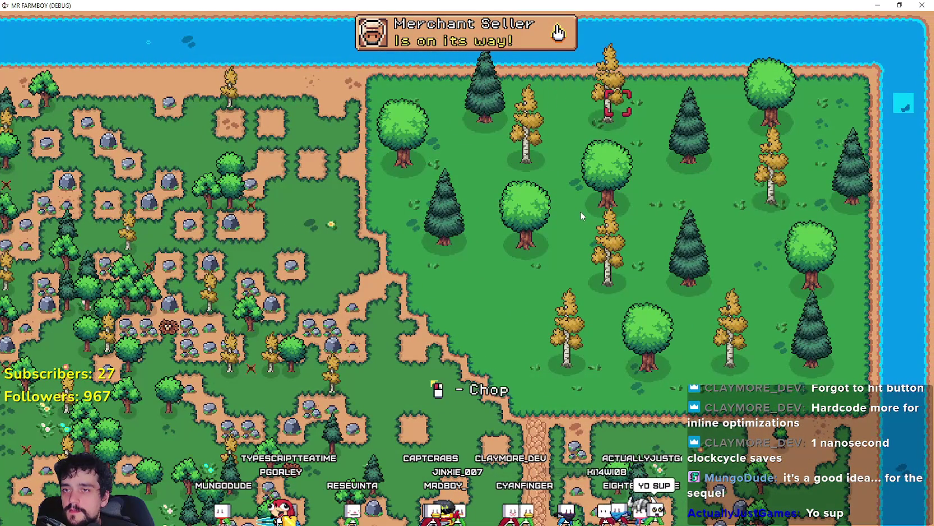
{"action": "key", "text": "d"}
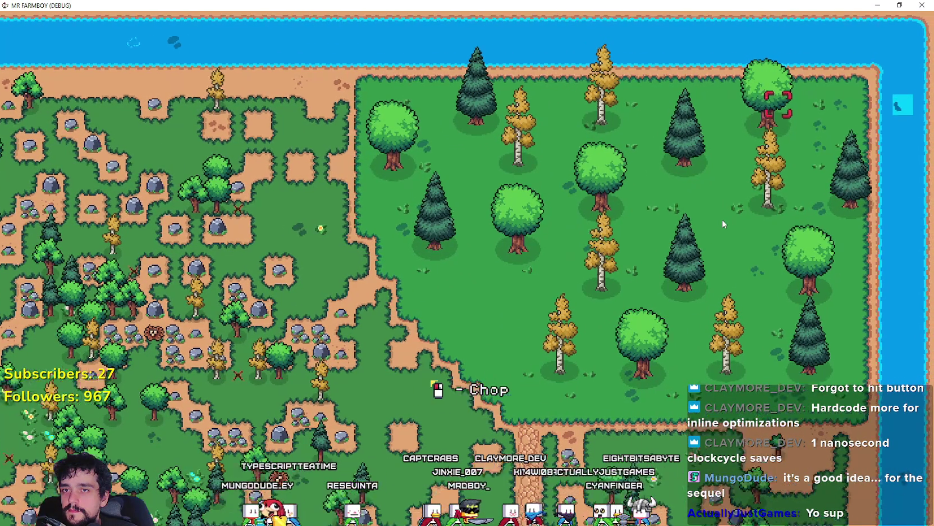
{"action": "scroll", "coordinate": [722, 219], "scroll_direction": "up", "scroll_amount": 2}
{"action": "key", "text": "d"}
{"action": "key", "text": "s"}
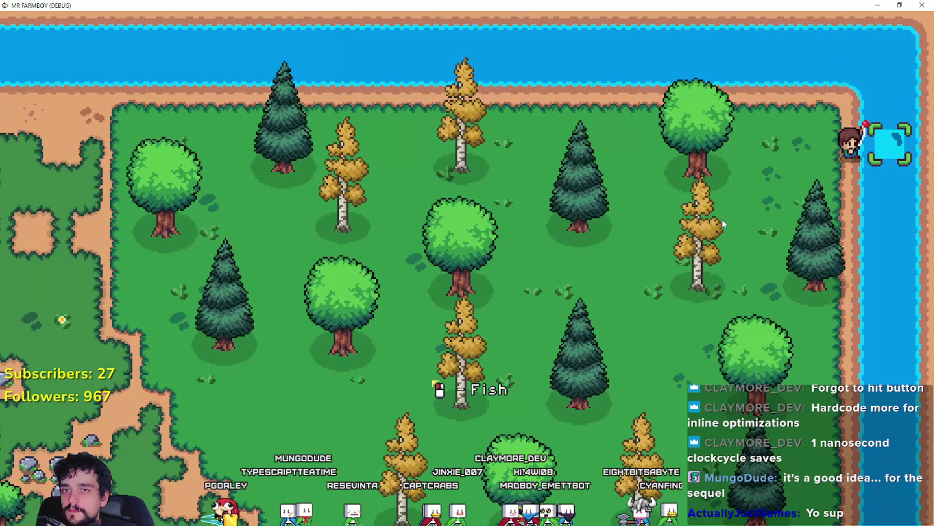
Walk southwest out of the forest past a rock, then northwest across the clearing.
{"action": "key", "text": "s"}
{"action": "key", "text": "a"}
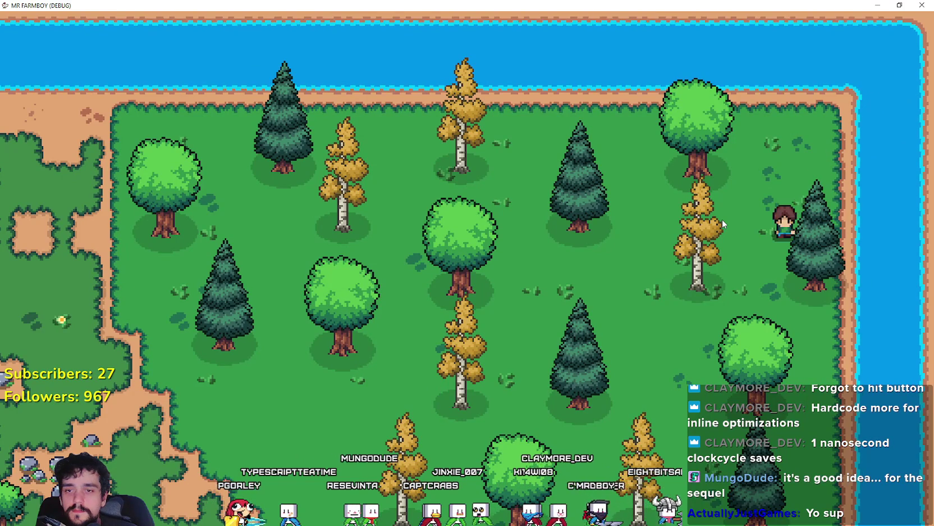
{"action": "key", "text": "s"}
{"action": "key", "text": "a"}
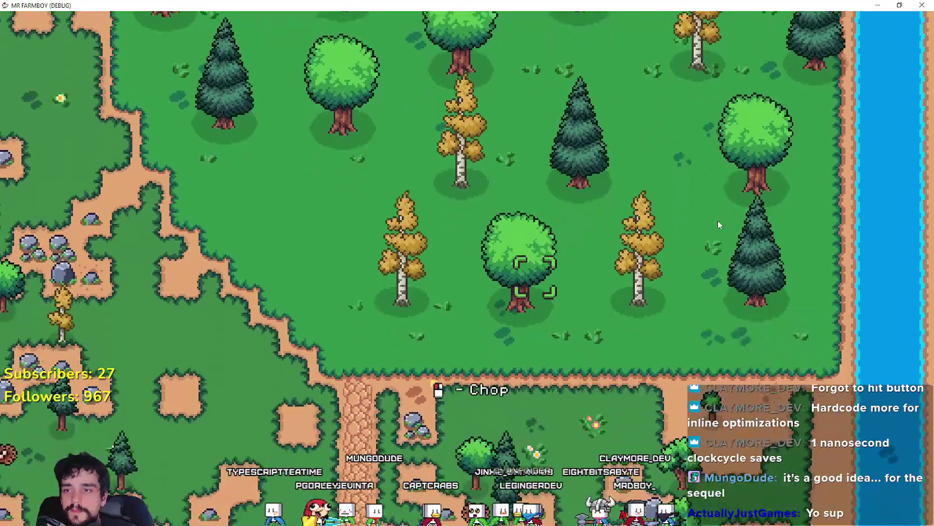
{"action": "key", "text": "a"}
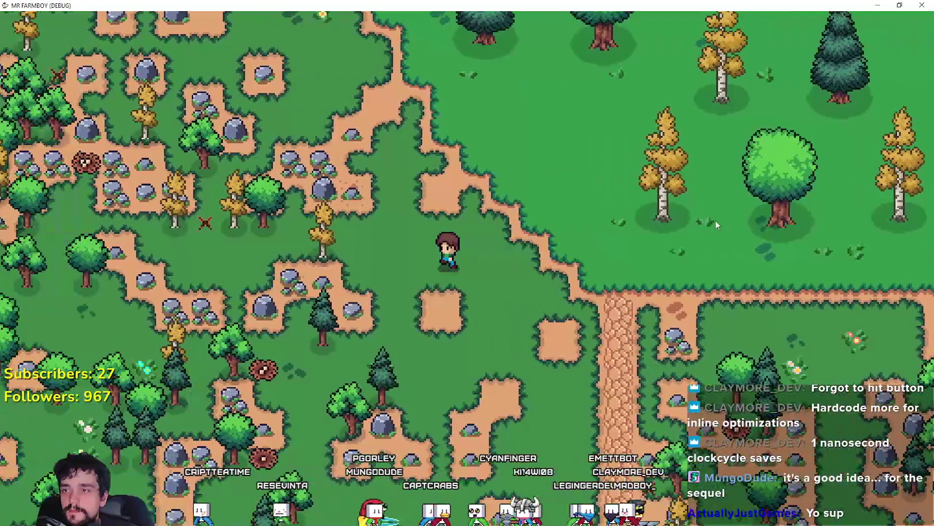
{"action": "key", "text": "w"}
{"action": "key", "text": "w"}
{"action": "key", "text": "a"}
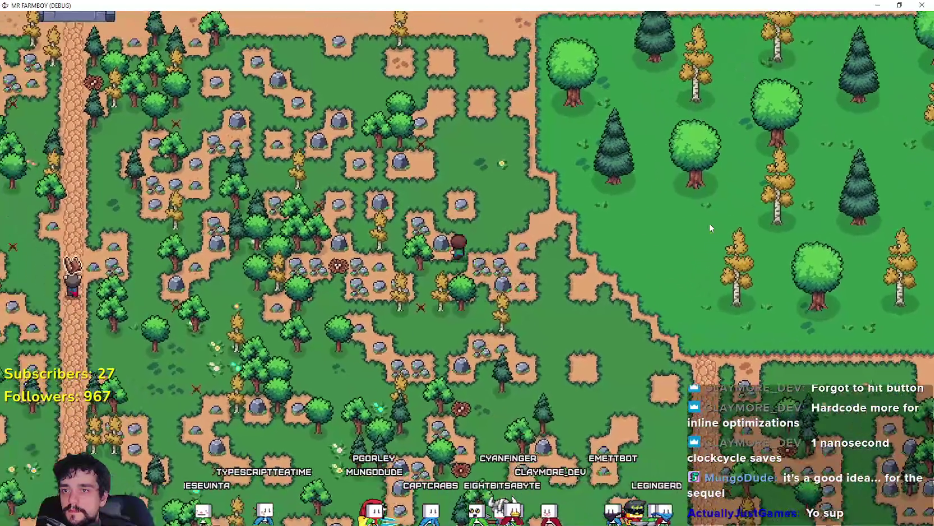
{"action": "key", "text": "w"}
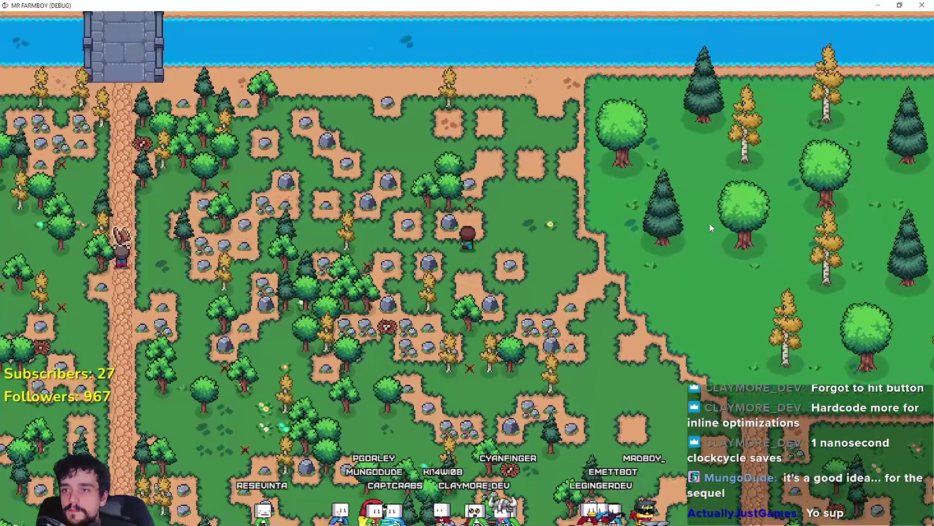
{"action": "key", "text": "w"}
Cross the stone bridge and continue west along the riverbank.
{"action": "key", "text": "a"}
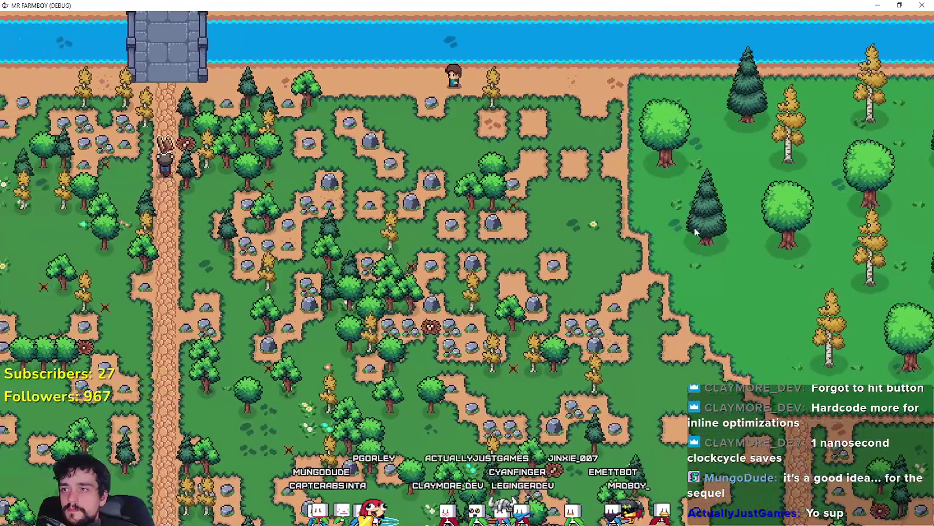
{"action": "key", "text": "a"}
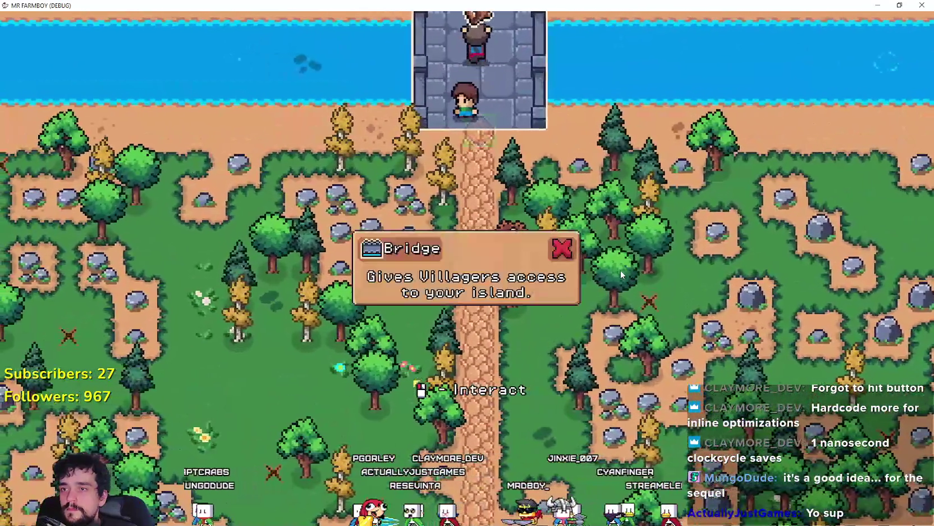
{"action": "key", "text": "s"}
{"action": "key", "text": "a"}
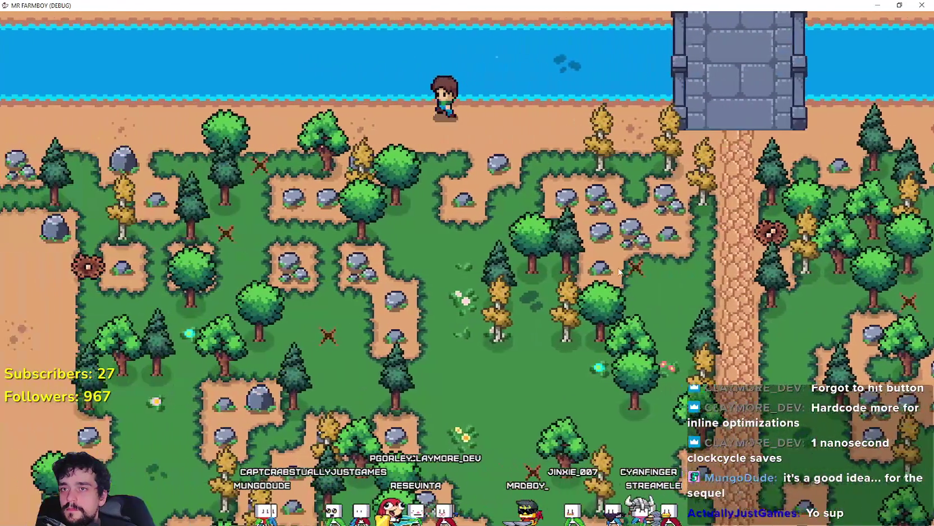
{"action": "scroll", "coordinate": [618, 270], "scroll_direction": "down", "scroll_amount": 5}
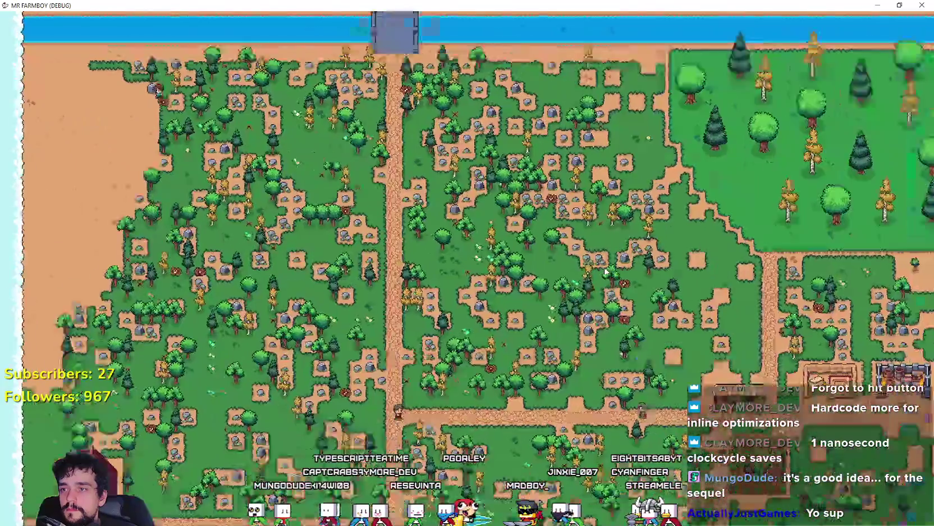
{"action": "scroll", "coordinate": [606, 272], "scroll_direction": "up", "scroll_amount": 5}
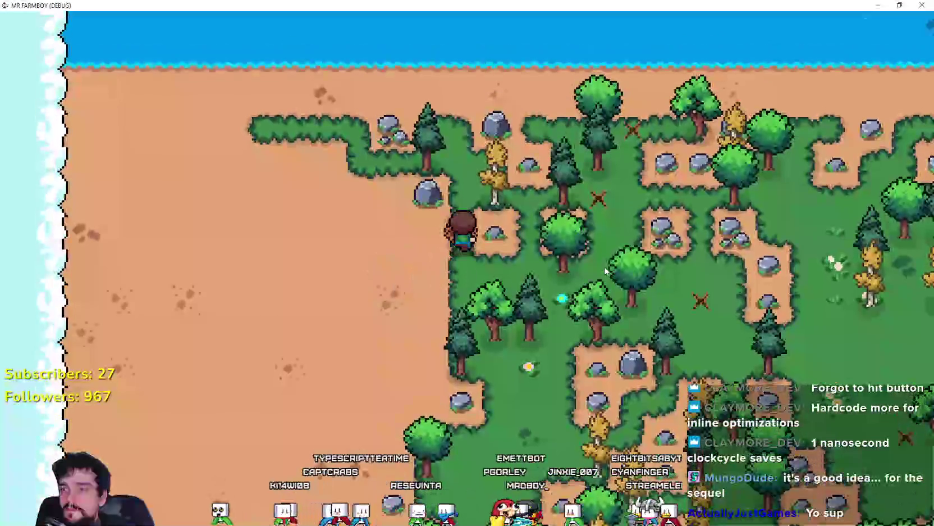
{"action": "scroll", "coordinate": [604, 266], "scroll_direction": "down", "scroll_amount": 3}
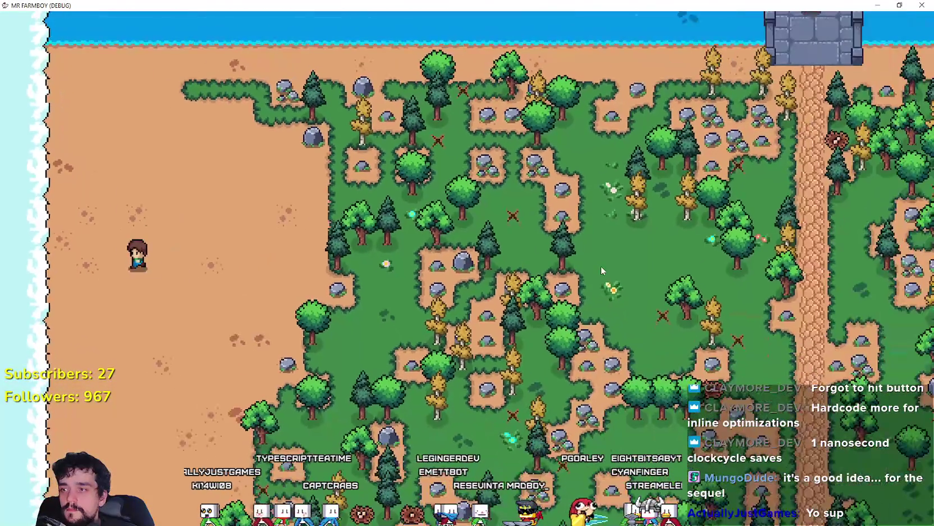
Head south to the house and chop the two trees beside it.
{"action": "key", "text": "s"}
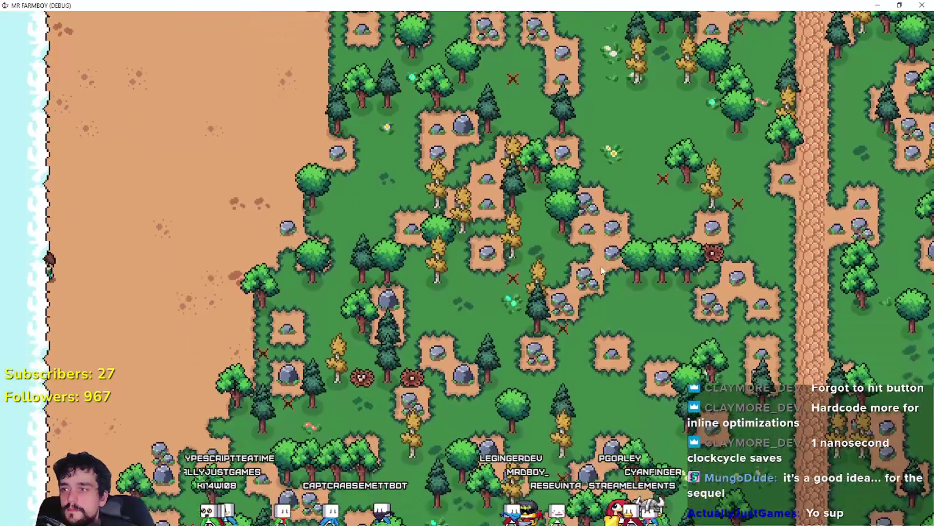
{"action": "key", "text": "s"}
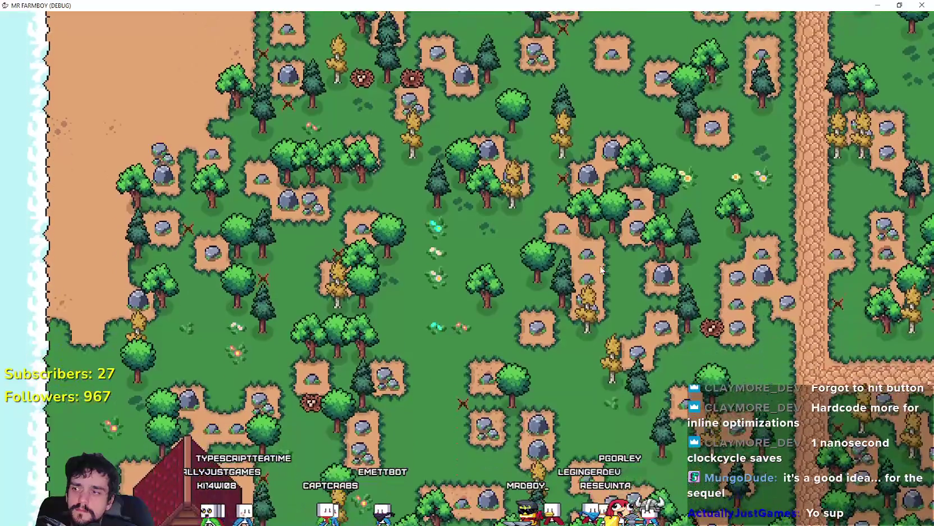
{"action": "key", "text": "s"}
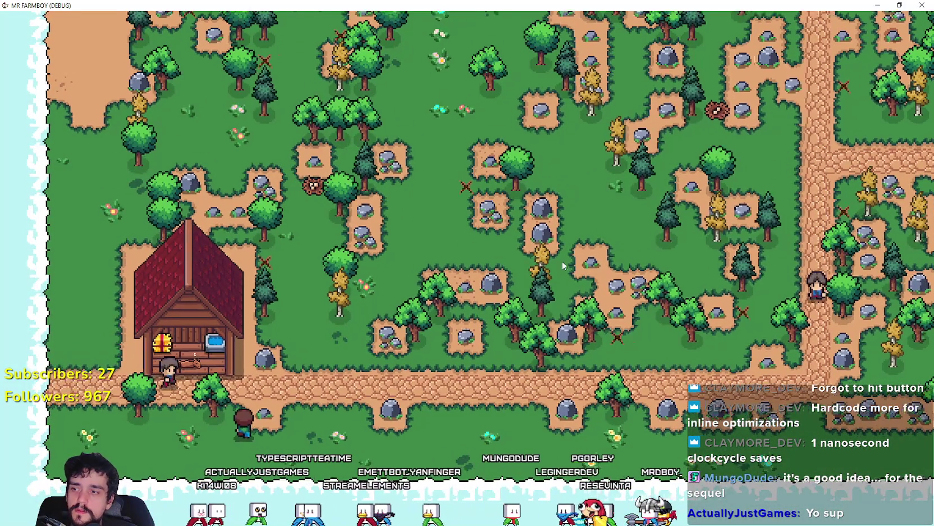
{"action": "scroll", "coordinate": [563, 262], "scroll_direction": "up", "scroll_amount": 3}
{"action": "left_click", "coordinate": [447, 290]}
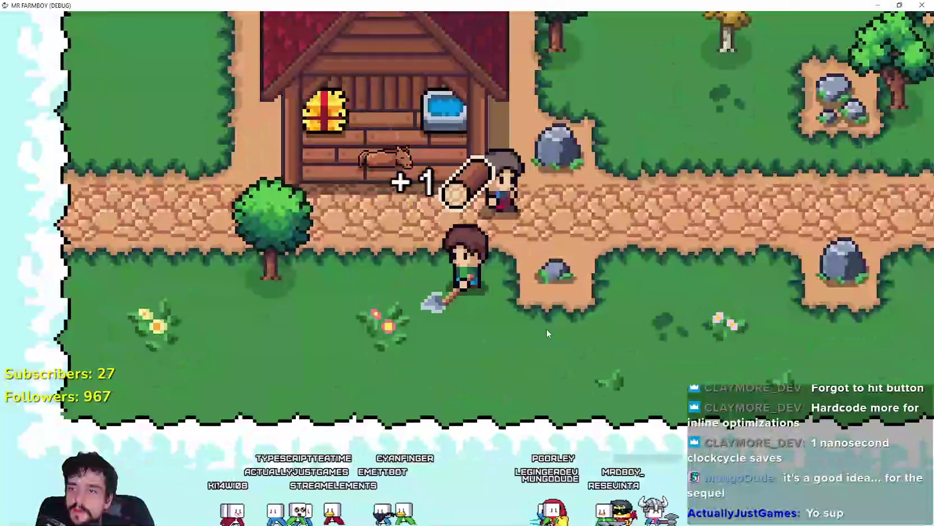
{"action": "left_click", "coordinate": [549, 321]}
{"action": "scroll", "coordinate": [512, 289], "scroll_direction": "down", "scroll_amount": 3}
Check the Horse Stable at the house door, then zoom back out.
{"action": "key", "text": "e"}
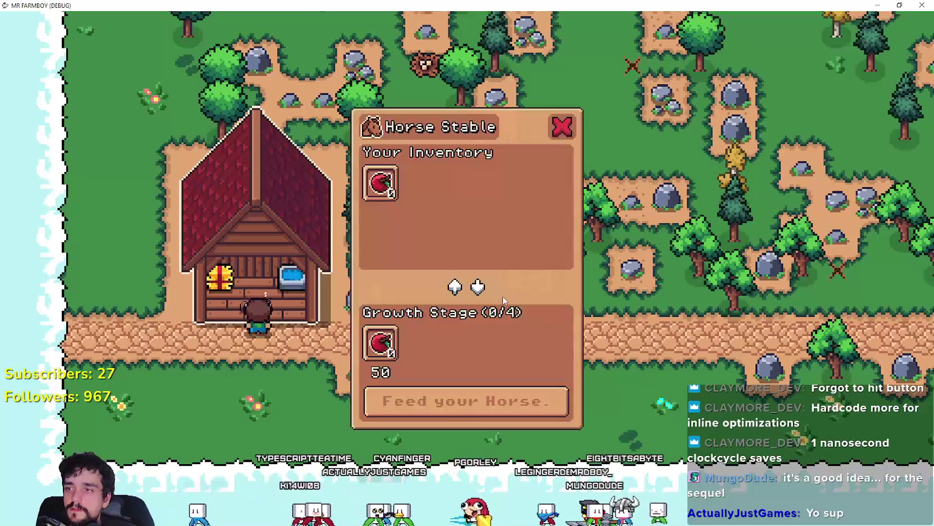
{"action": "key", "text": "Escape"}
{"action": "scroll", "coordinate": [311, 313], "scroll_direction": "down", "scroll_amount": 5}
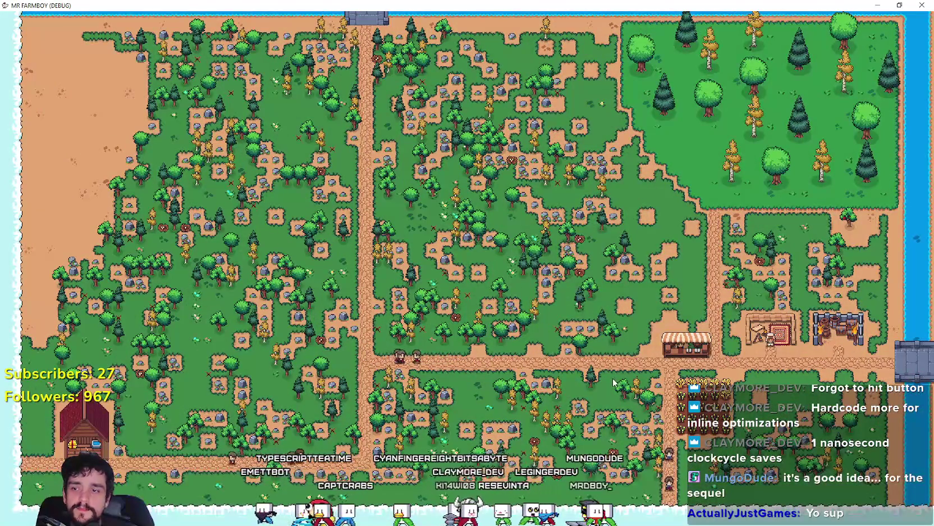
Walk past the market stall and into the wheat field.
{"action": "scroll", "coordinate": [612, 382], "scroll_direction": "up", "scroll_amount": 5}
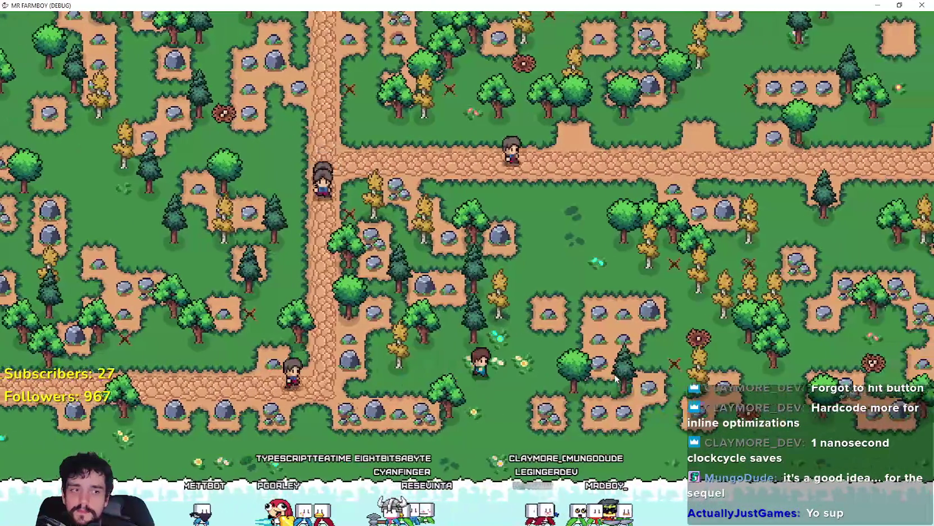
{"action": "key", "text": "d"}
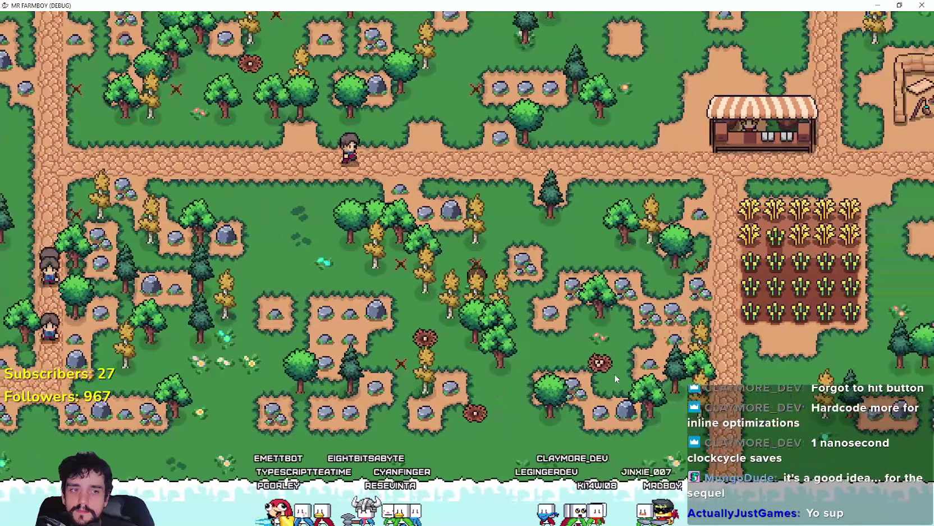
{"action": "key", "text": "w"}
{"action": "key", "text": "d"}
{"action": "key", "text": "s"}
{"action": "scroll", "coordinate": [612, 374], "scroll_direction": "up", "scroll_amount": 3}
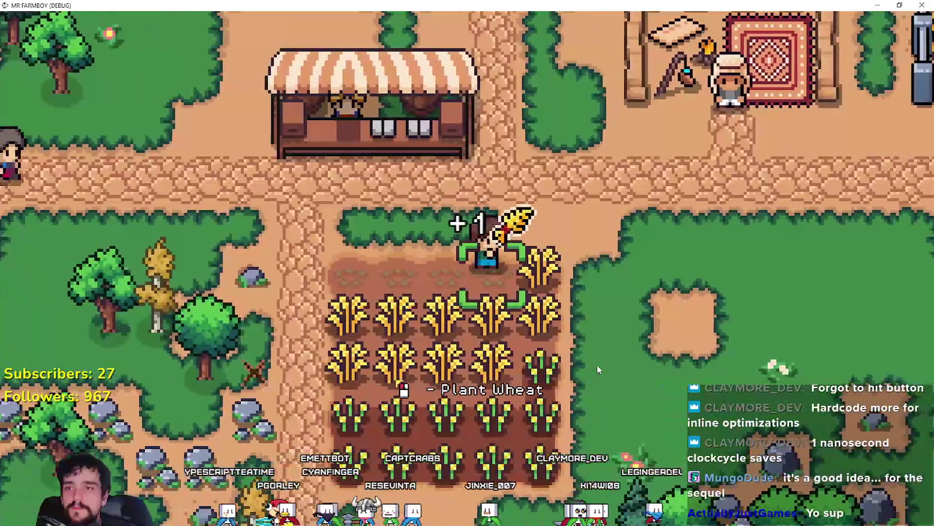
{"action": "scroll", "coordinate": [596, 364], "scroll_direction": "down", "scroll_amount": 3}
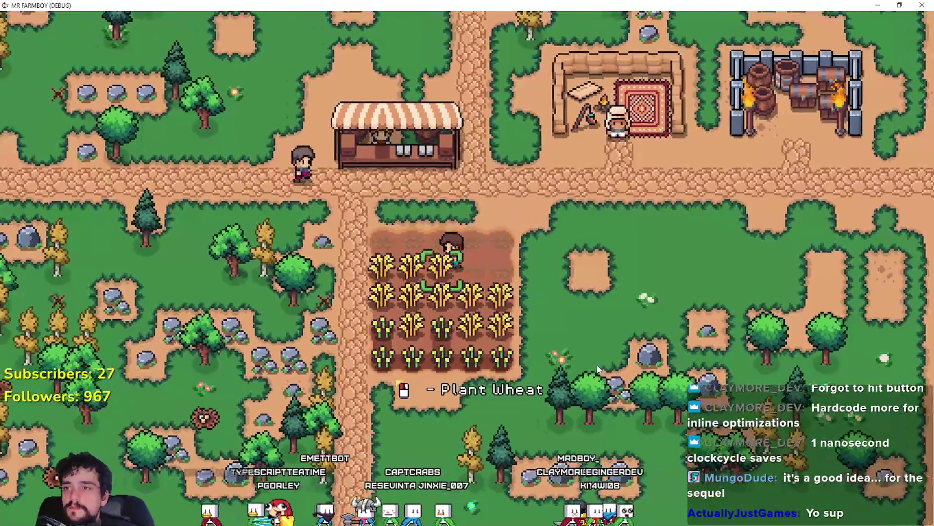
Harvest the wheat row by row, ending on the bottom row.
{"action": "key", "text": "a"}
{"action": "key", "text": "s"}
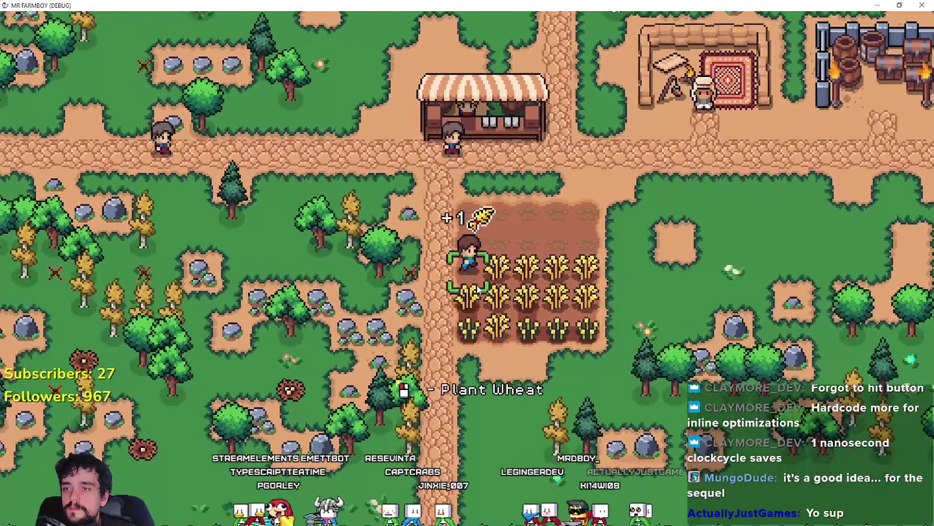
{"action": "key", "text": "d"}
{"action": "scroll", "coordinate": [486, 282], "scroll_direction": "up", "scroll_amount": 3}
{"action": "key", "text": "a"}
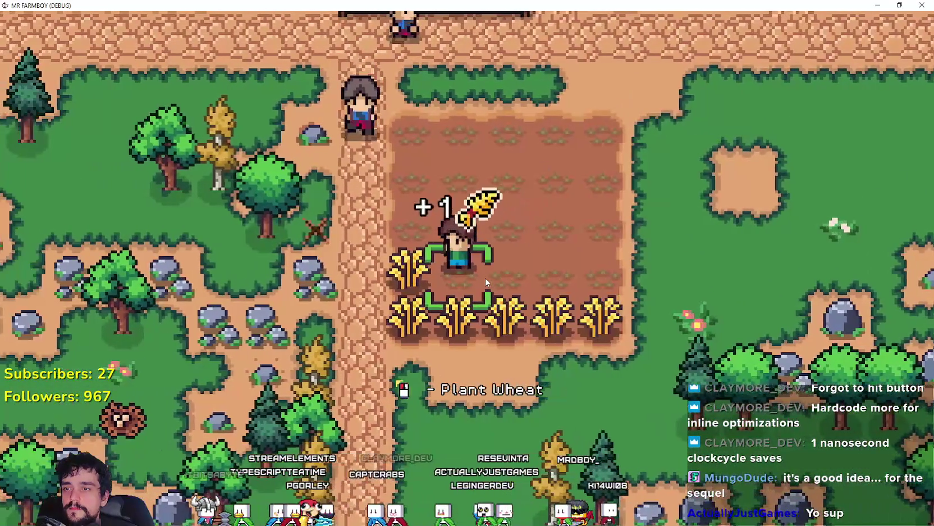
{"action": "key", "text": "s"}
{"action": "key", "text": "d"}
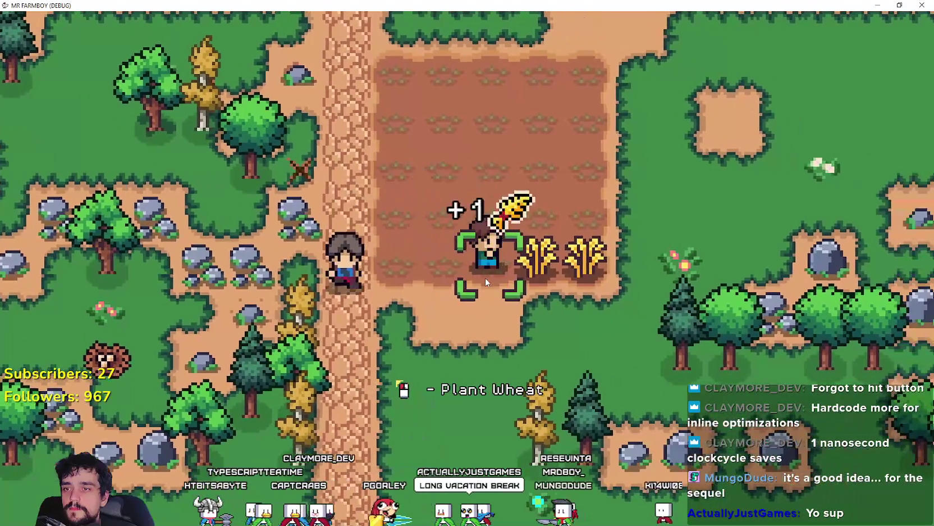
{"action": "key", "text": "w"}
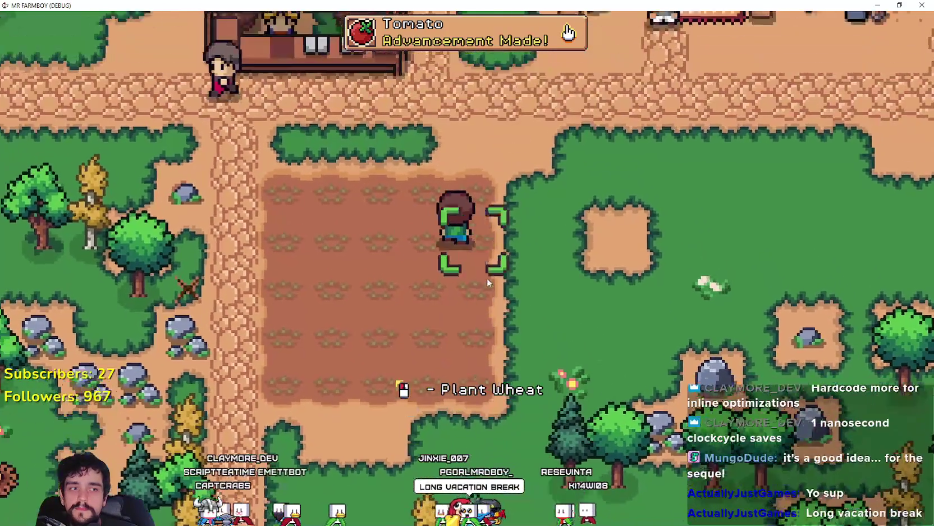
{"action": "scroll", "coordinate": [487, 283], "scroll_direction": "down", "scroll_amount": 3}
Put the 25 harvested wheat up for sale at the market stall.
{"action": "key", "text": "e"}
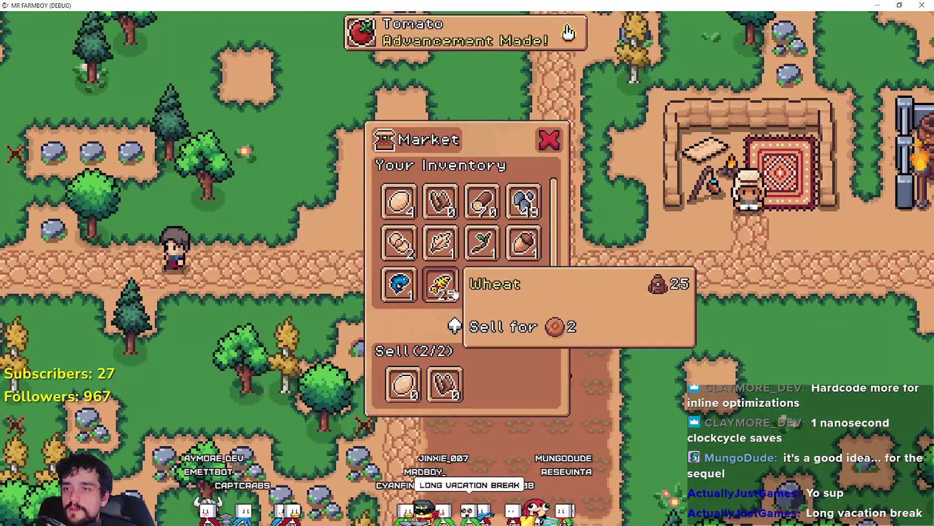
{"action": "left_click", "coordinate": [447, 371]}
{"action": "left_click", "coordinate": [414, 388]}
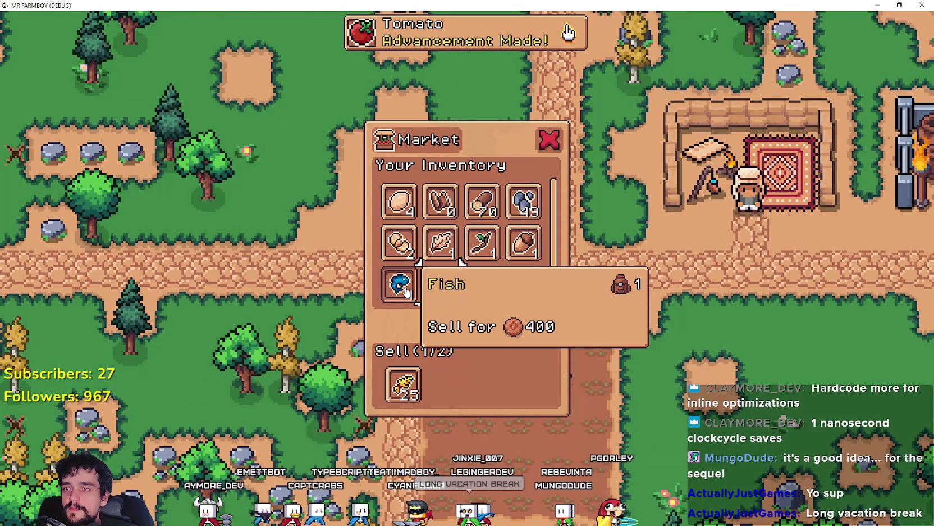
{"action": "key", "text": "Escape"}
Select the Farm Tile from Crafting and till a strip of ground right of the field.
{"action": "key", "text": "c"}
{"action": "key", "text": "d"}
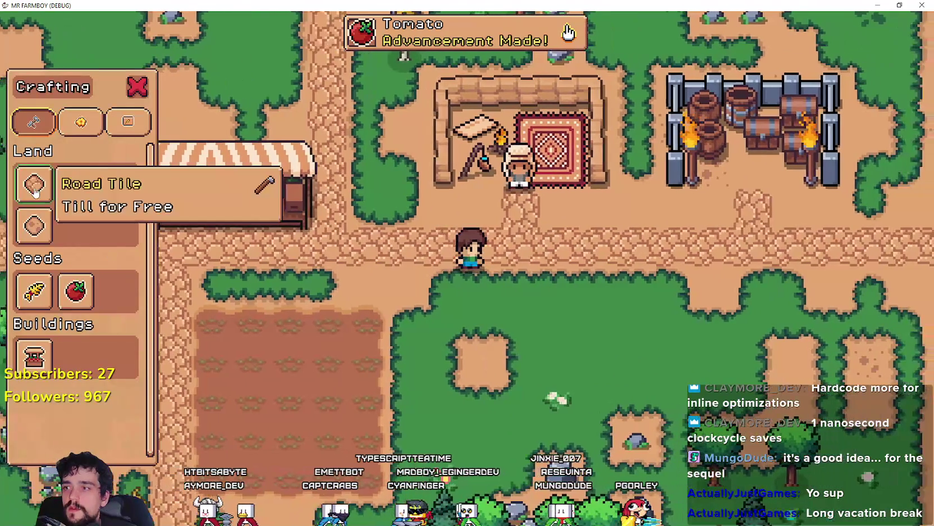
{"action": "left_click", "coordinate": [77, 190]}
{"action": "key", "text": "a"}
{"action": "key", "text": "s"}
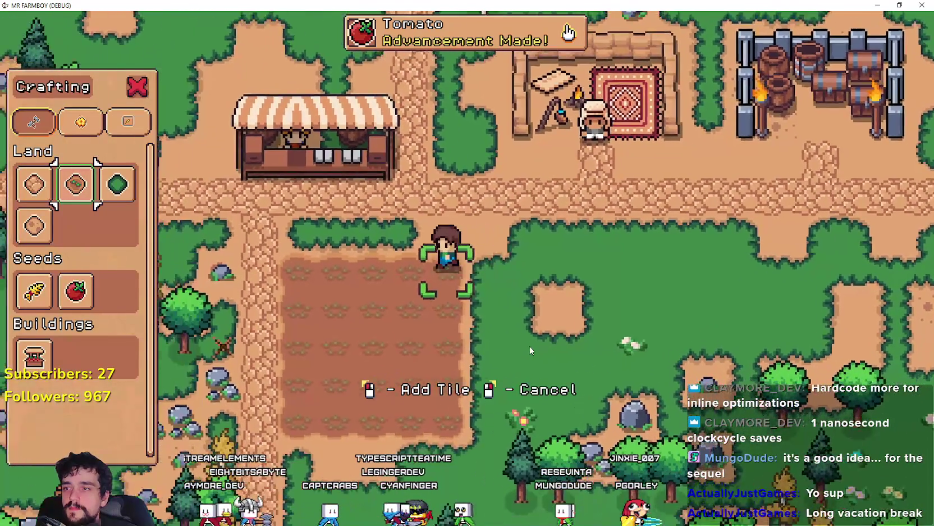
{"action": "key", "text": "d"}
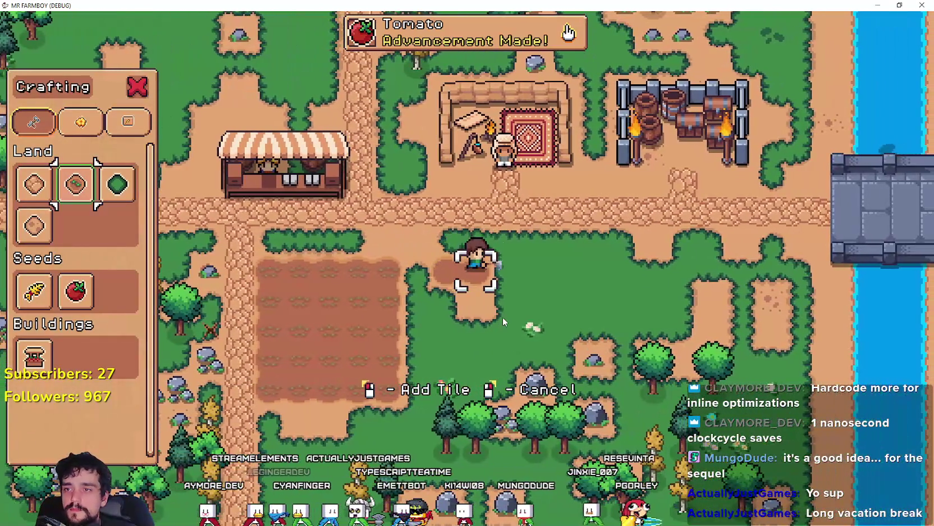
{"action": "left_click", "coordinate": [502, 316]}
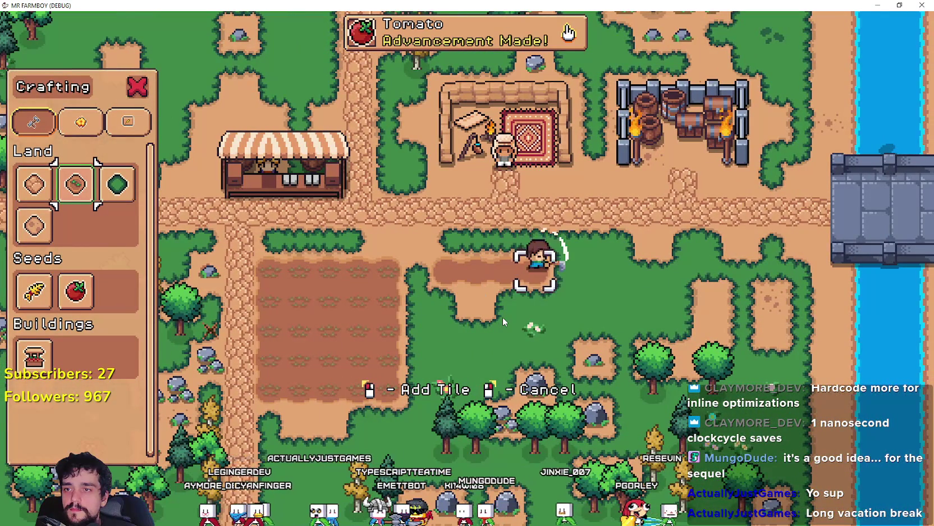
{"action": "left_click", "coordinate": [502, 317]}
Extend the new field downward, tilling more rows down to its bottom.
{"action": "key", "text": "s"}
{"action": "key", "text": "a"}
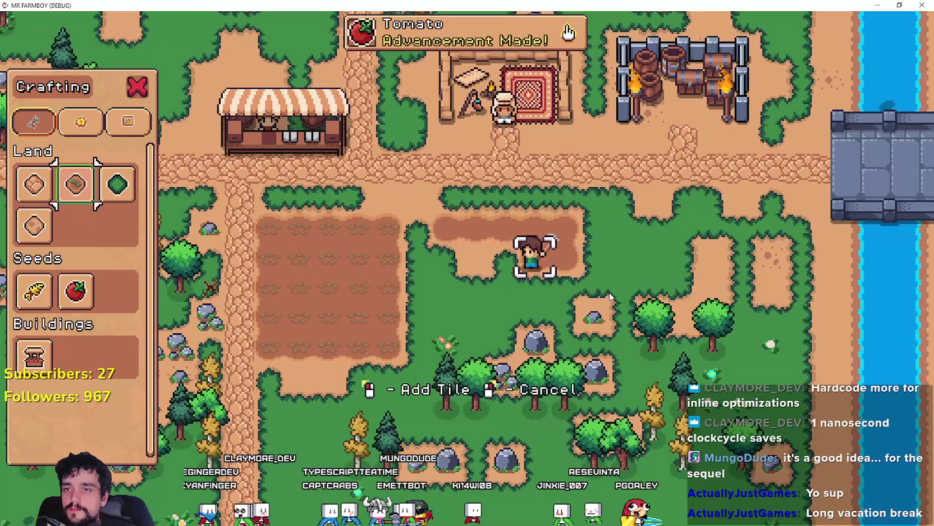
{"action": "key", "text": "s"}
{"action": "left_click", "coordinate": [611, 296]}
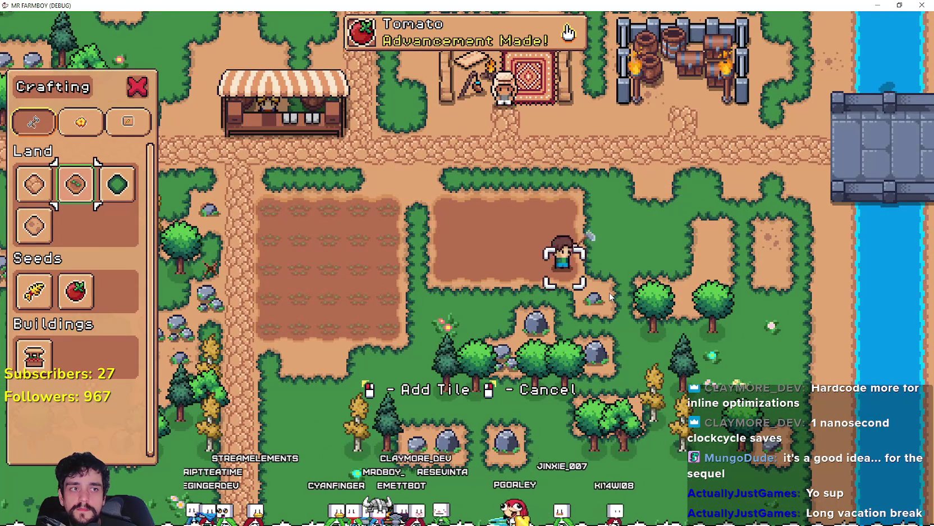
{"action": "key", "text": "s"}
{"action": "left_click", "coordinate": [610, 296]}
{"action": "key", "text": "a"}
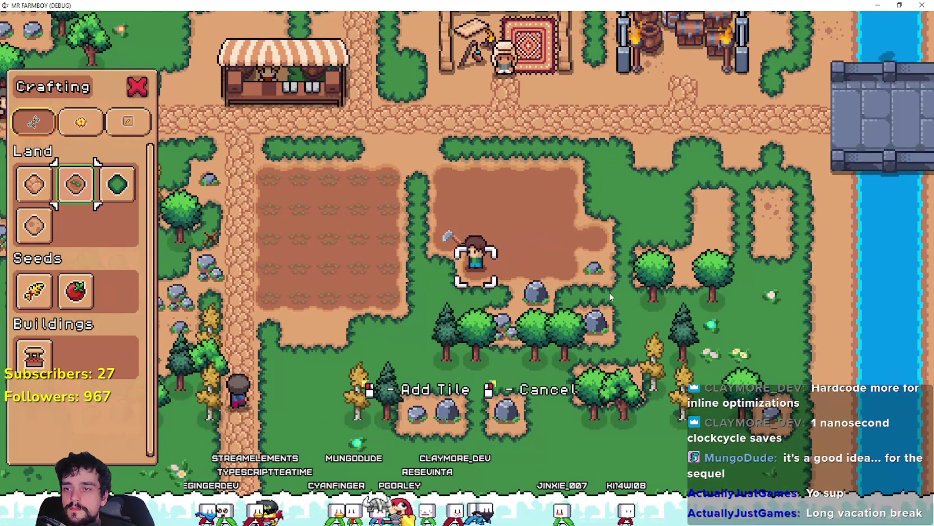
{"action": "key", "text": "s"}
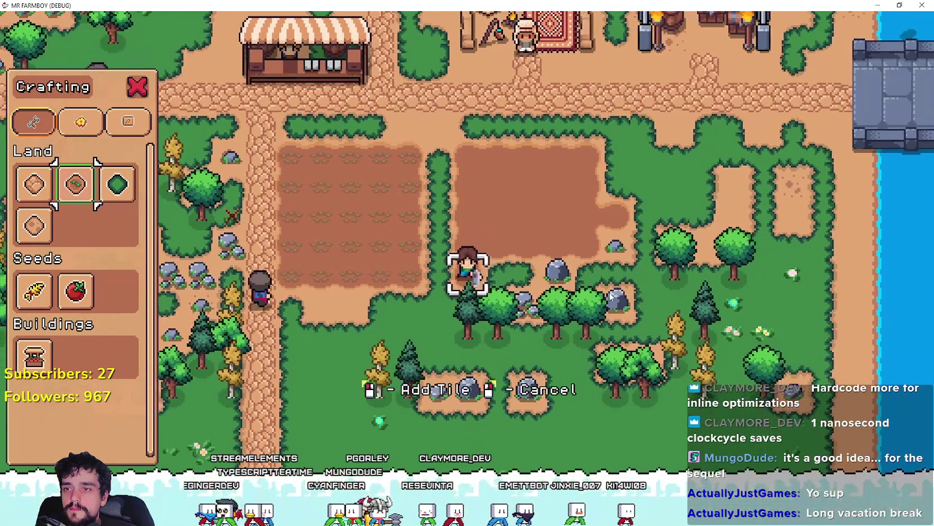
{"action": "left_click", "coordinate": [611, 296]}
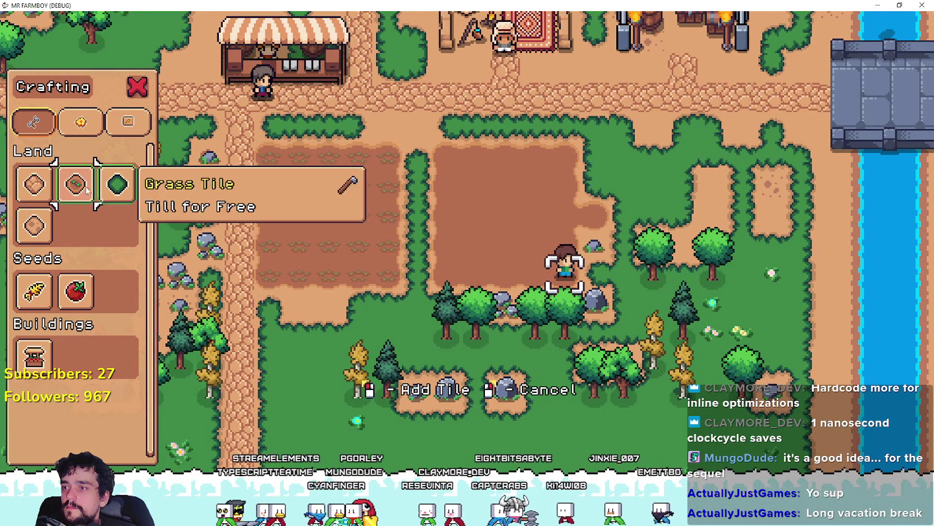
Lay a cobblestone path from the new field's right edge up to the road.
{"action": "key", "text": "d"}
{"action": "key", "text": "w"}
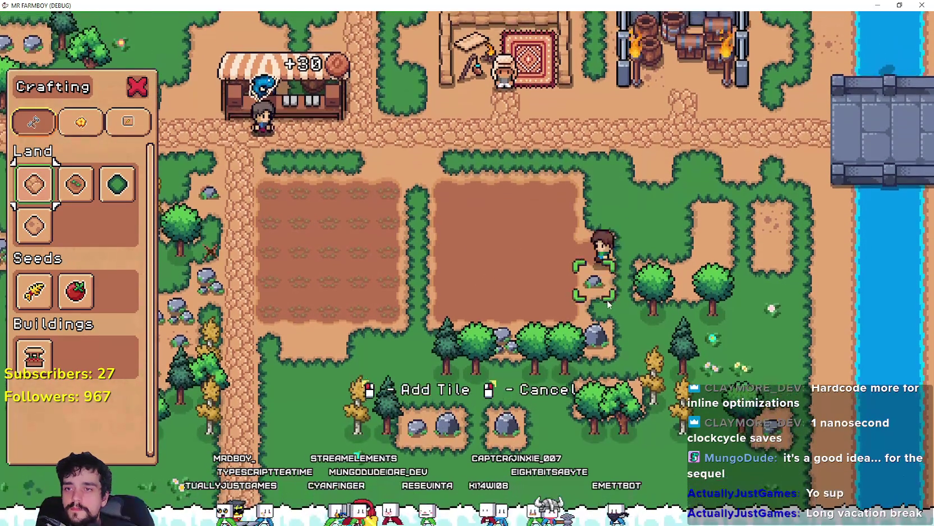
{"action": "key", "text": "w"}
{"action": "left_click", "coordinate": [609, 304]}
{"action": "left_click", "coordinate": [608, 304]}
{"action": "key", "text": "s"}
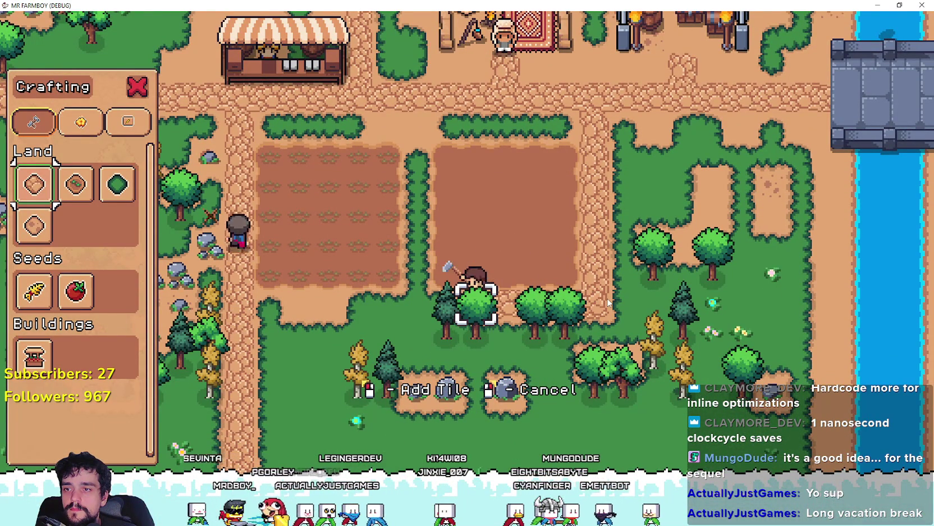
Pave the grass strip between the two fields up to the road.
{"action": "key", "text": "a"}
{"action": "key", "text": "w"}
{"action": "left_click", "coordinate": [608, 303]}
{"action": "left_click", "coordinate": [608, 303]}
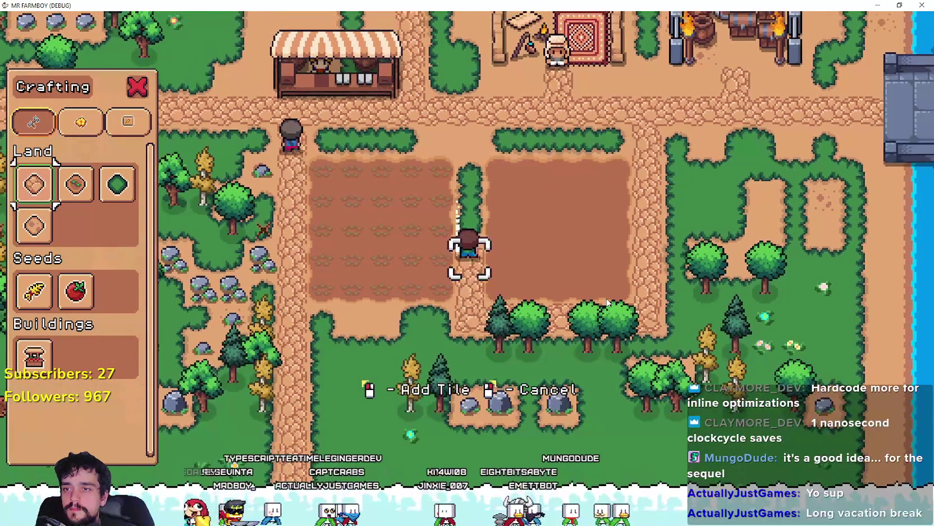
{"action": "key", "text": "w"}
{"action": "left_click", "coordinate": [584, 283]}
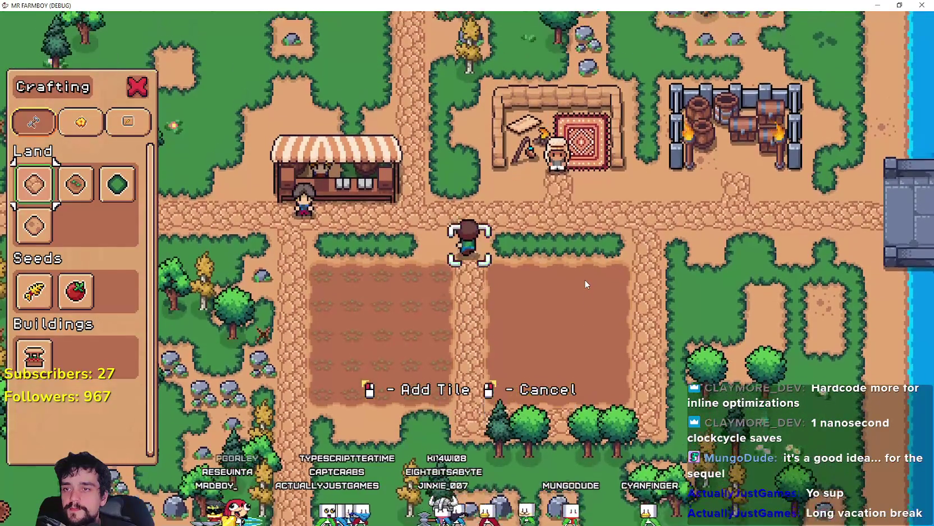
Pave cobblestone along the left field's bottom edge.
{"action": "key", "text": "s"}
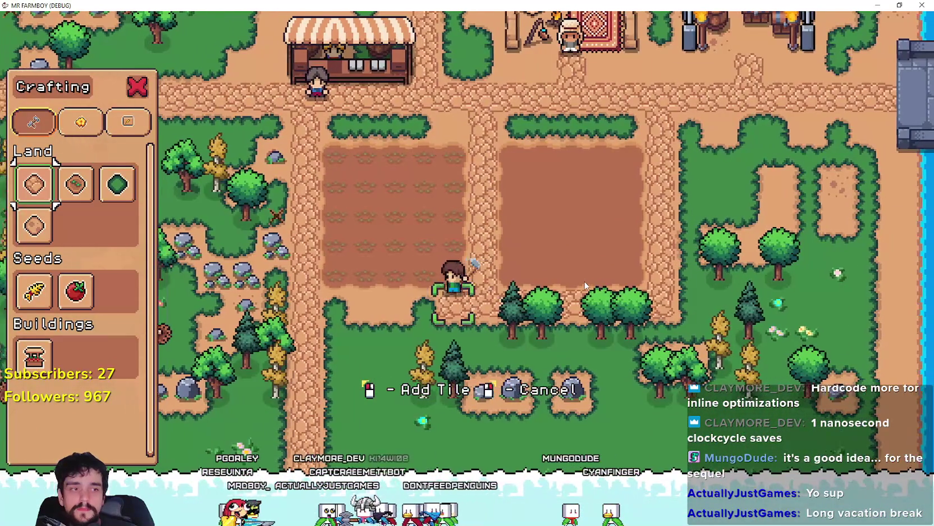
{"action": "key", "text": "a"}
{"action": "left_click", "coordinate": [585, 285]}
{"action": "left_click", "coordinate": [584, 285]}
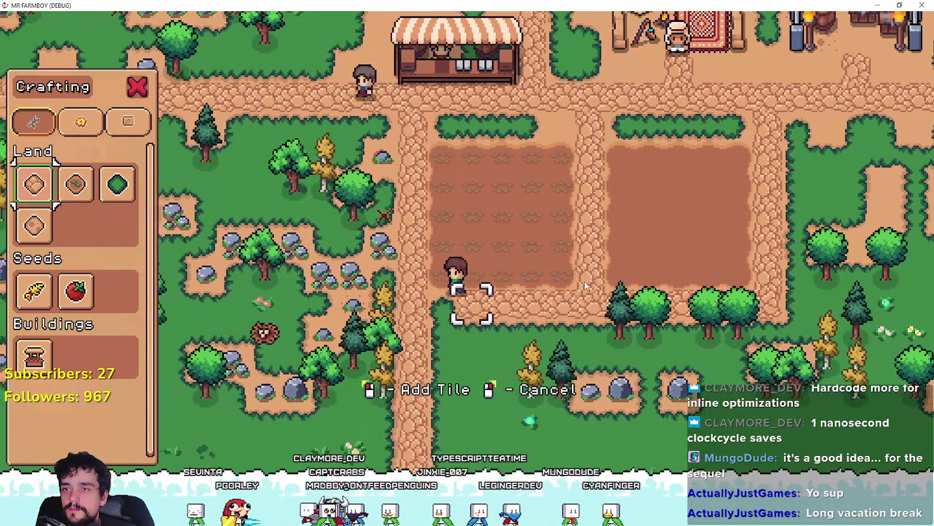
Select tomato seeds and plant the first two tiles of the new field's top row.
{"action": "key", "text": "d"}
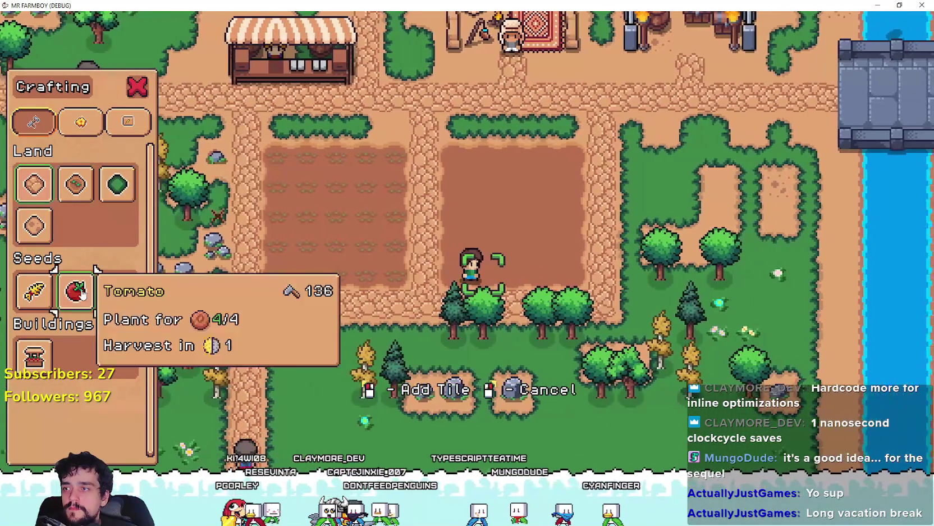
{"action": "left_click", "coordinate": [70, 291]}
{"action": "key", "text": "w"}
{"action": "left_click", "coordinate": [466, 269]}
{"action": "key", "text": "d"}
{"action": "left_click", "coordinate": [481, 256]}
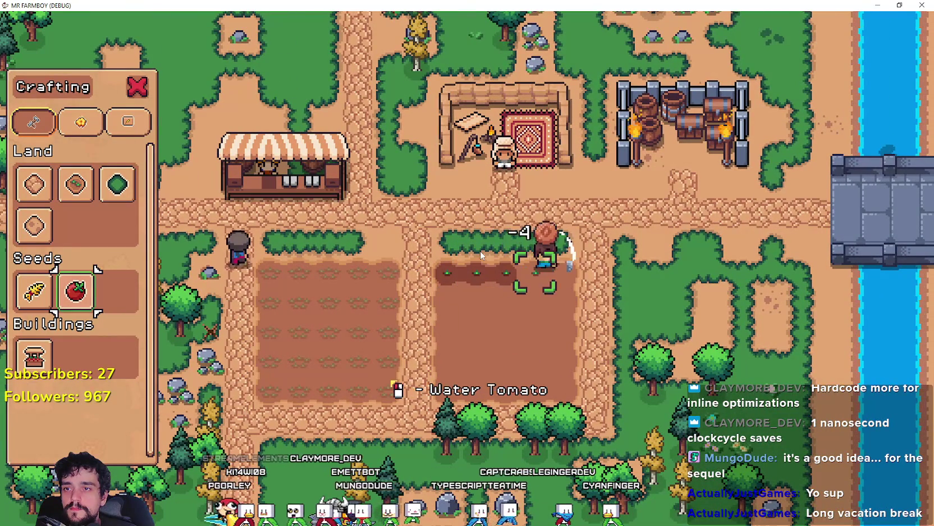
Plant tomato seeds along the field's second row.
{"action": "key", "text": "s"}
{"action": "scroll", "coordinate": [591, 299], "scroll_direction": "up", "scroll_amount": 2}
{"action": "left_click", "coordinate": [591, 299]}
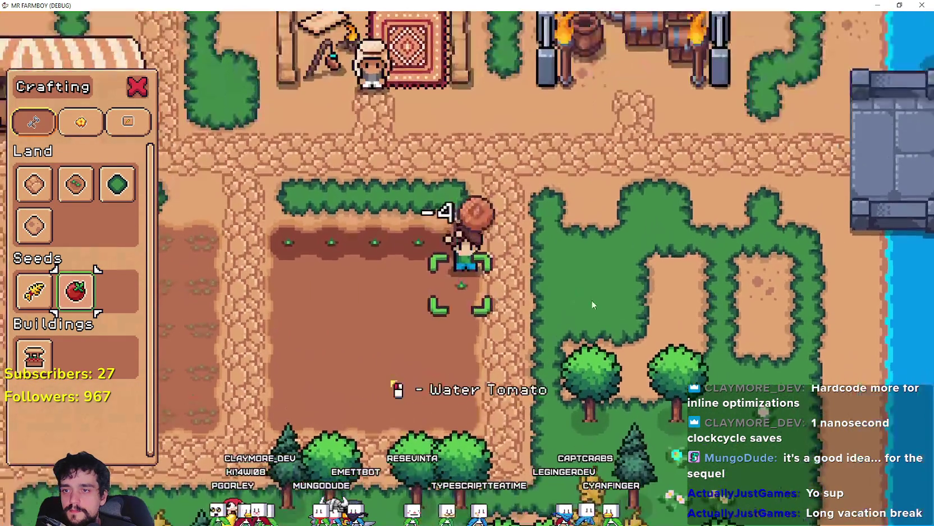
{"action": "key", "text": "a"}
{"action": "left_click", "coordinate": [592, 299]}
{"action": "left_click", "coordinate": [591, 301]}
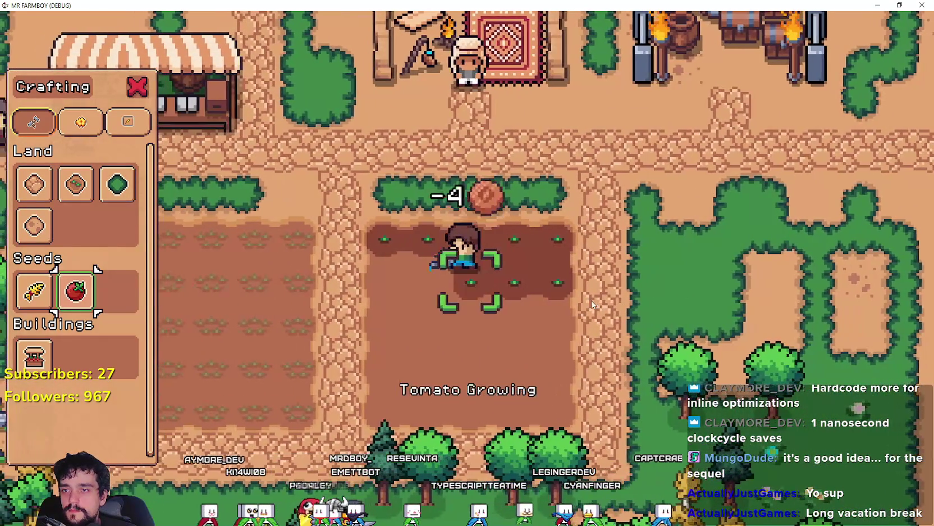
{"action": "left_click", "coordinate": [591, 302]}
{"action": "left_click", "coordinate": [591, 302]}
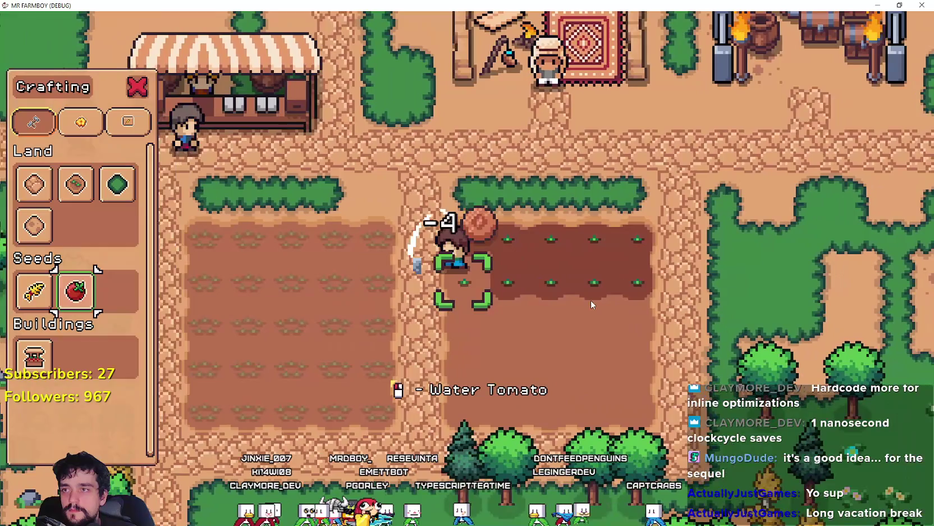
Plant tomato seeds across the third row, working right.
{"action": "key", "text": "s"}
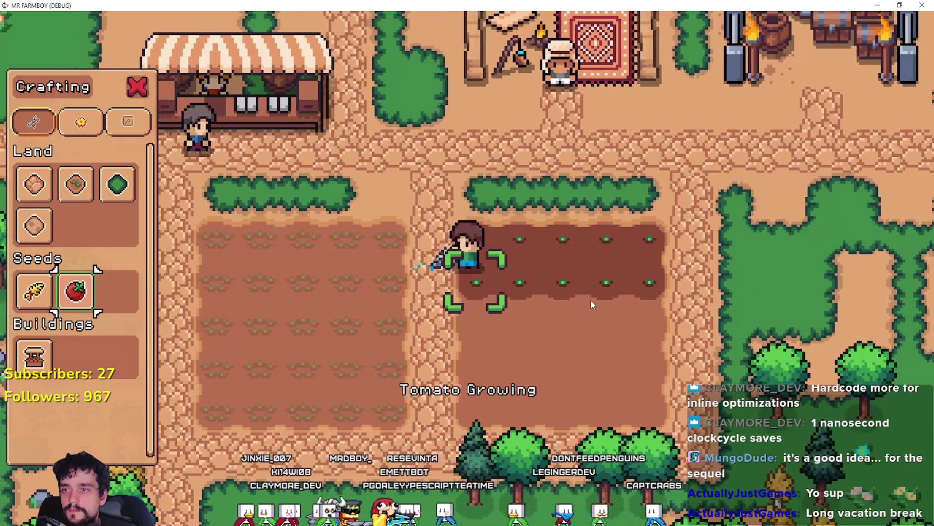
{"action": "left_click", "coordinate": [590, 304]}
{"action": "key", "text": "d"}
{"action": "left_click", "coordinate": [590, 304]}
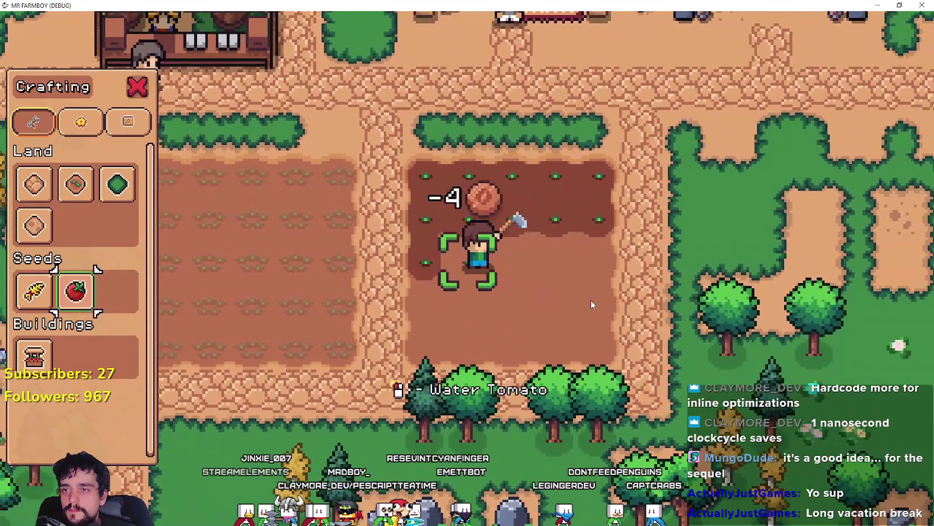
{"action": "key", "text": "d"}
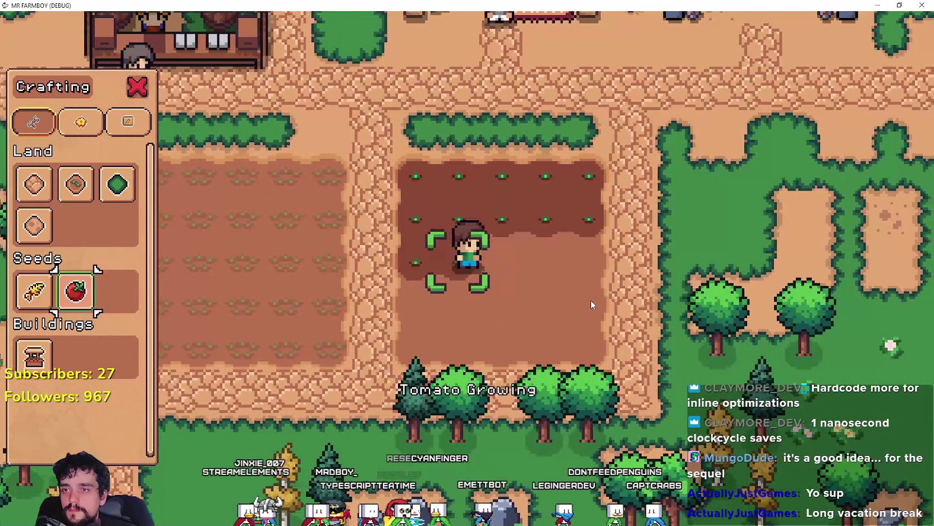
{"action": "left_click", "coordinate": [590, 300]}
{"action": "left_click", "coordinate": [580, 289]}
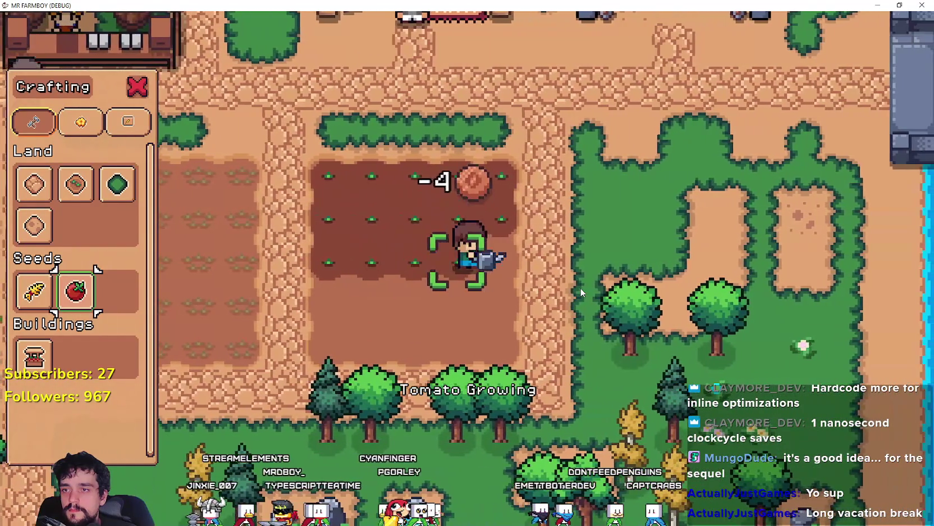
{"action": "key", "text": "d"}
{"action": "left_click", "coordinate": [581, 290]}
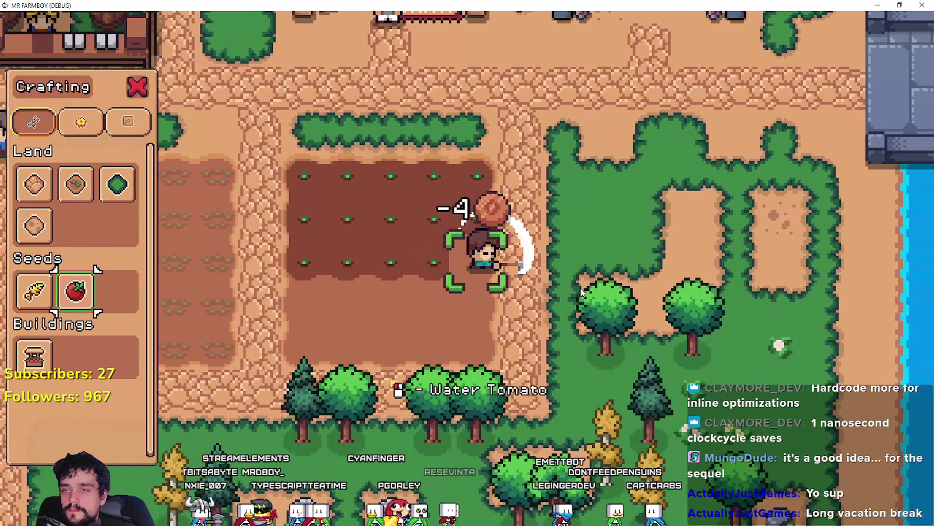
Plant tomatoes along the fourth row, working left.
{"action": "key", "text": "s"}
{"action": "left_click", "coordinate": [581, 291]}
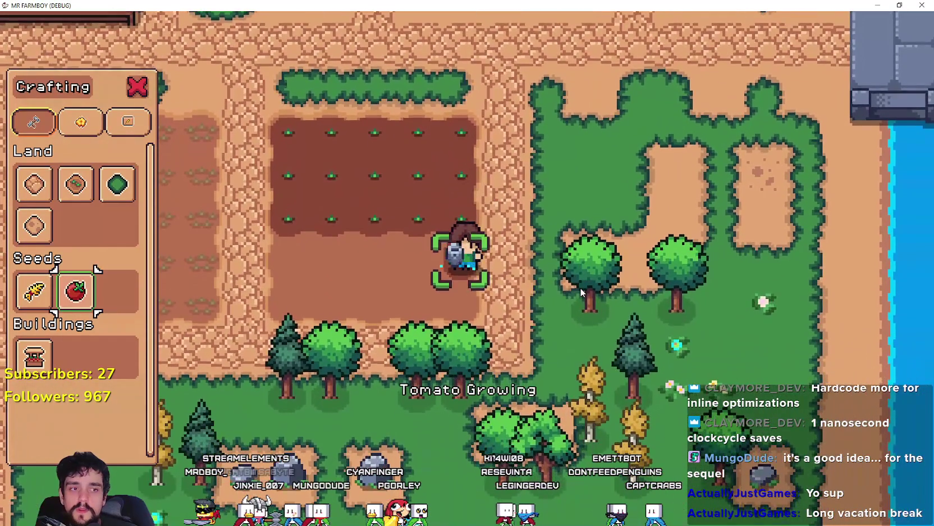
{"action": "key", "text": "a"}
{"action": "left_click", "coordinate": [581, 288]}
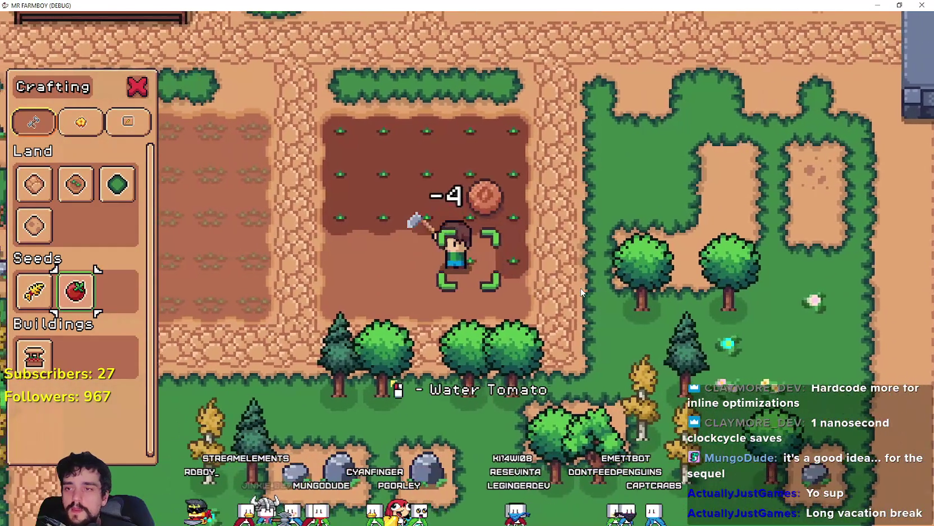
{"action": "key", "text": "a"}
{"action": "left_click", "coordinate": [580, 289]}
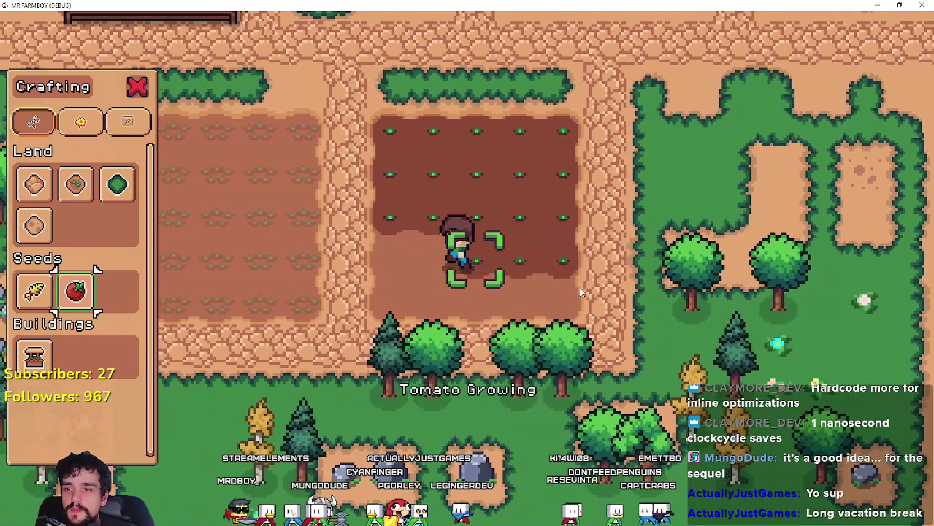
{"action": "key", "text": "a"}
{"action": "left_click", "coordinate": [579, 289]}
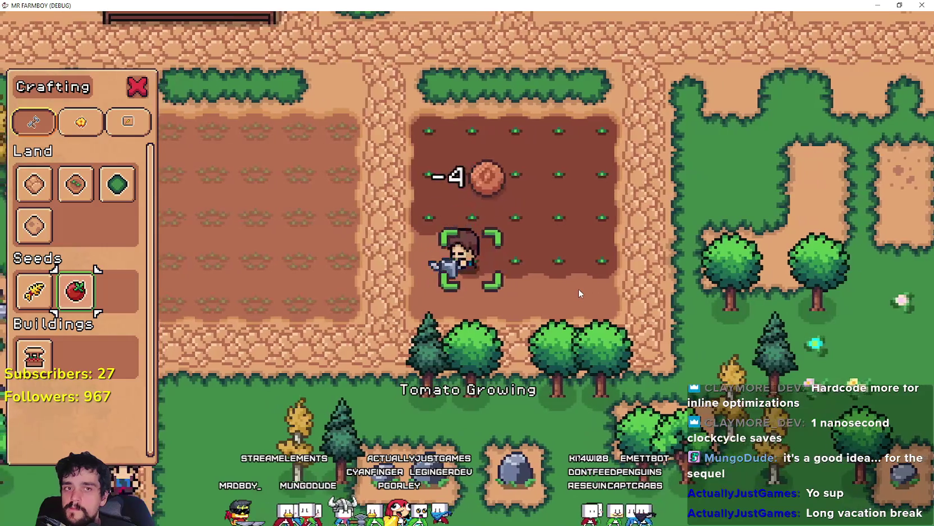
{"action": "key", "text": "a"}
{"action": "key", "text": "s"}
{"action": "left_click", "coordinate": [577, 288]}
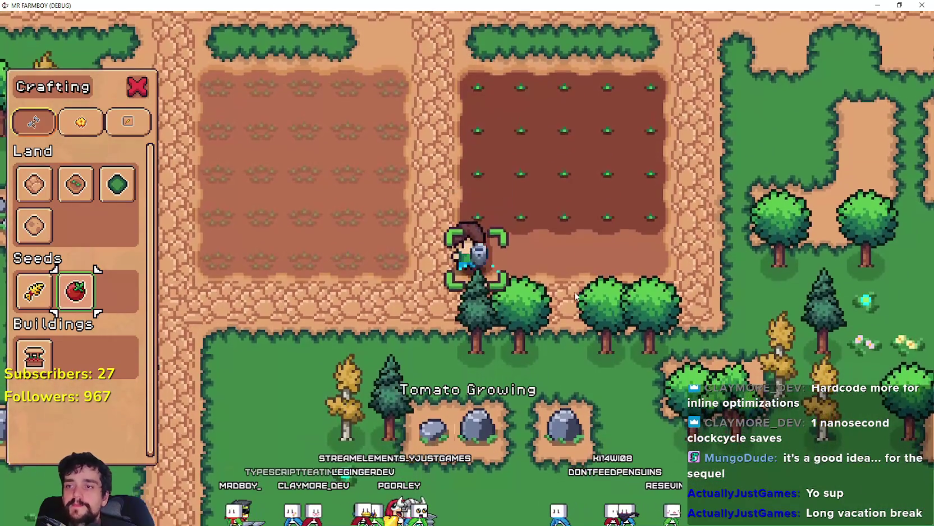
Finish planting the fifth row of tomatoes, working right.
{"action": "key", "text": "d"}
{"action": "left_click", "coordinate": [571, 302]}
{"action": "key", "text": "d"}
{"action": "left_click", "coordinate": [546, 284]}
{"action": "key", "text": "d"}
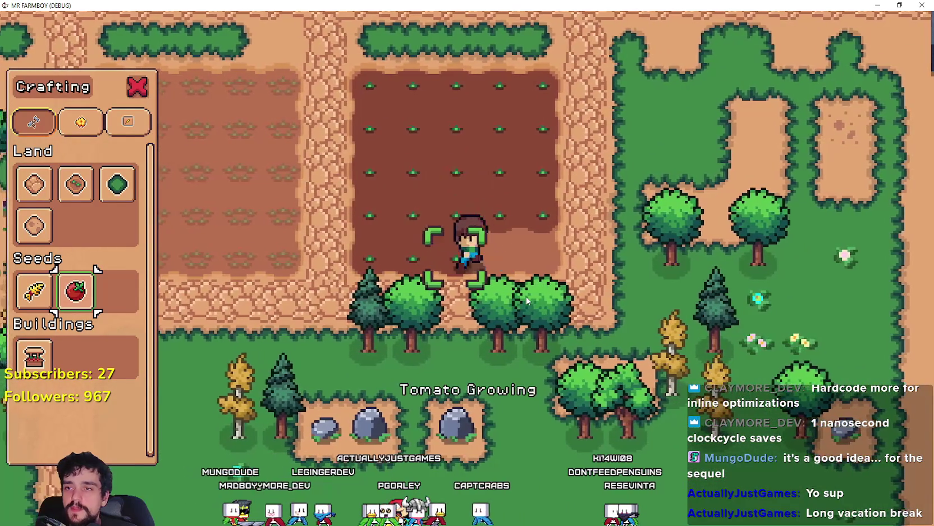
{"action": "left_click", "coordinate": [537, 291]}
{"action": "key", "text": "d"}
{"action": "left_click", "coordinate": [526, 300]}
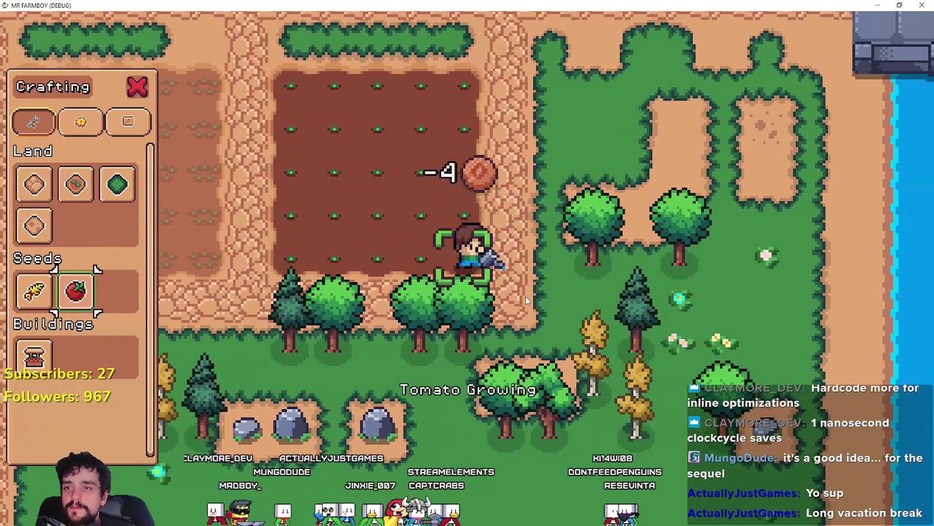
{"action": "scroll", "coordinate": [526, 300], "scroll_direction": "down", "scroll_amount": 5}
Close crafting and walk the farmer from the forest clearing down toward the market stall.
{"action": "key", "text": "Escape"}
{"action": "key", "text": "1"}
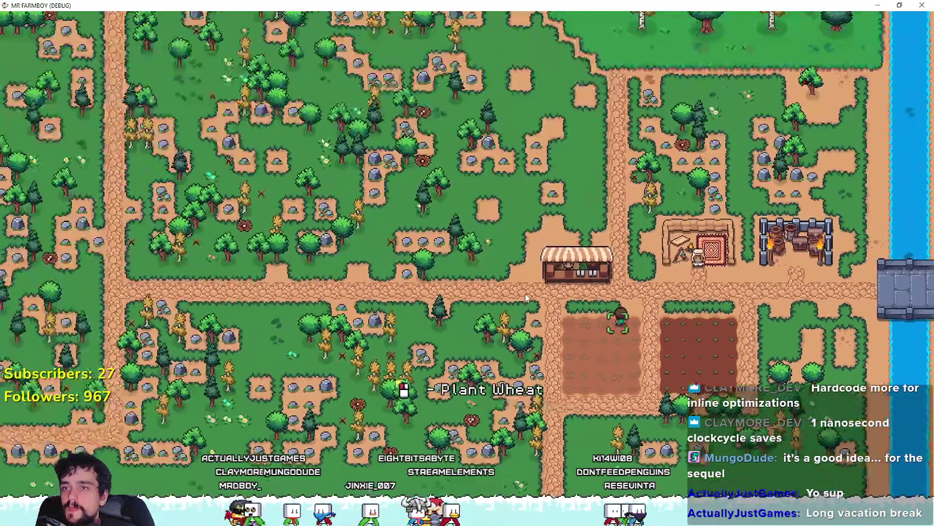
{"action": "scroll", "coordinate": [525, 294], "scroll_direction": "down", "scroll_amount": 5}
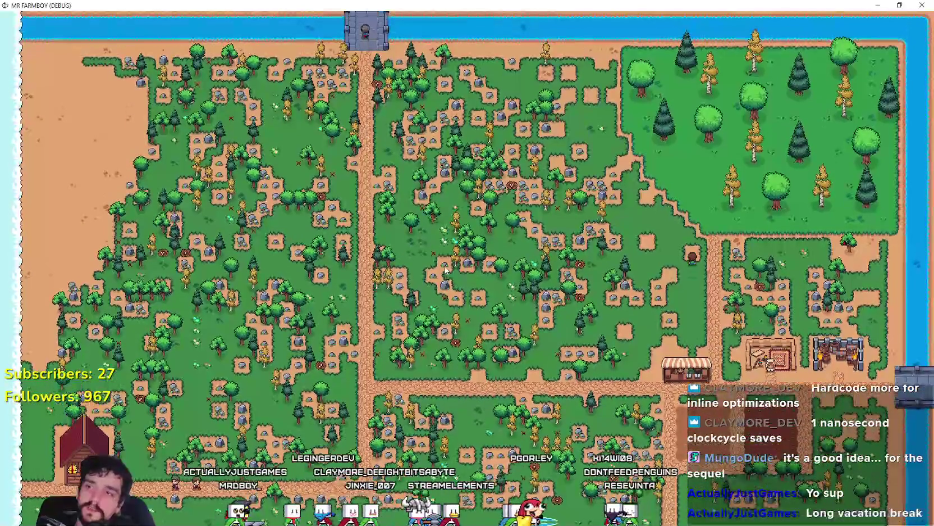
{"action": "scroll", "coordinate": [438, 253], "scroll_direction": "up", "scroll_amount": 5}
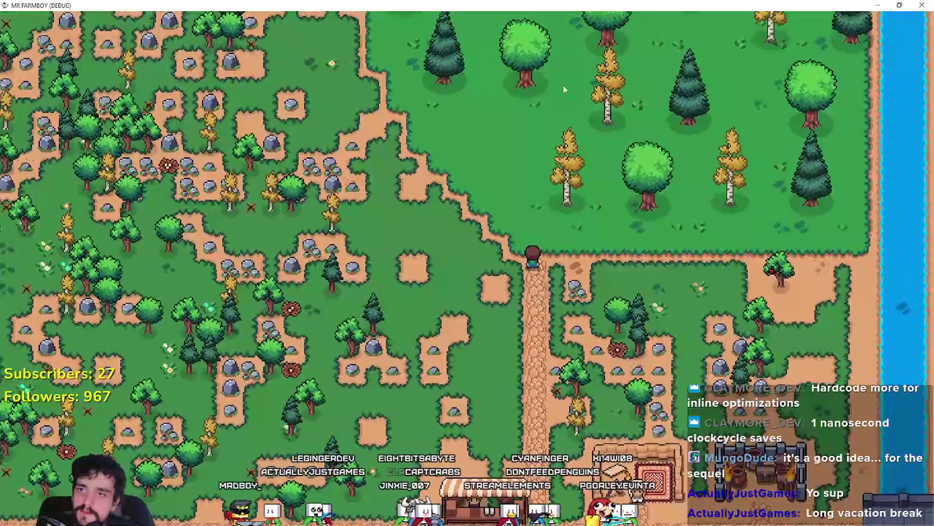
{"action": "key", "text": "w"}
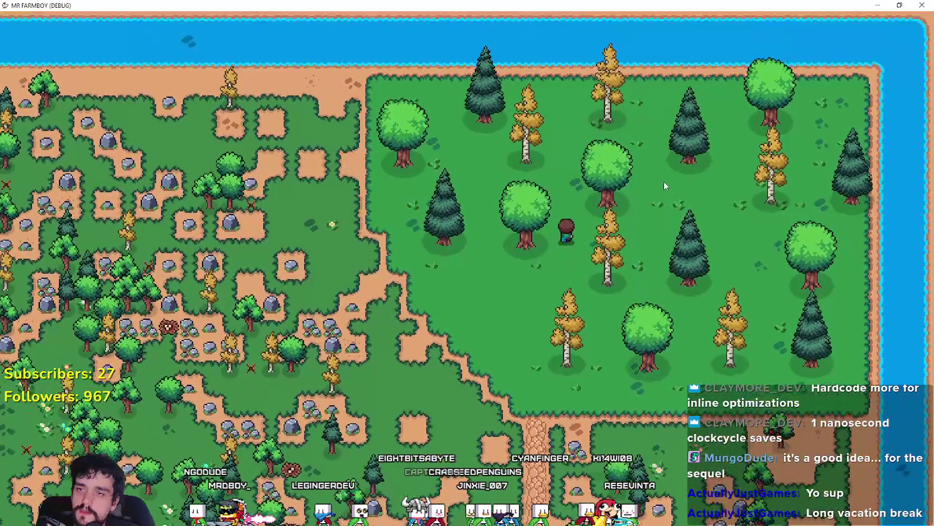
{"action": "scroll", "coordinate": [690, 168], "scroll_direction": "up", "scroll_amount": 3}
{"action": "scroll", "coordinate": [705, 155], "scroll_direction": "down", "scroll_amount": 2}
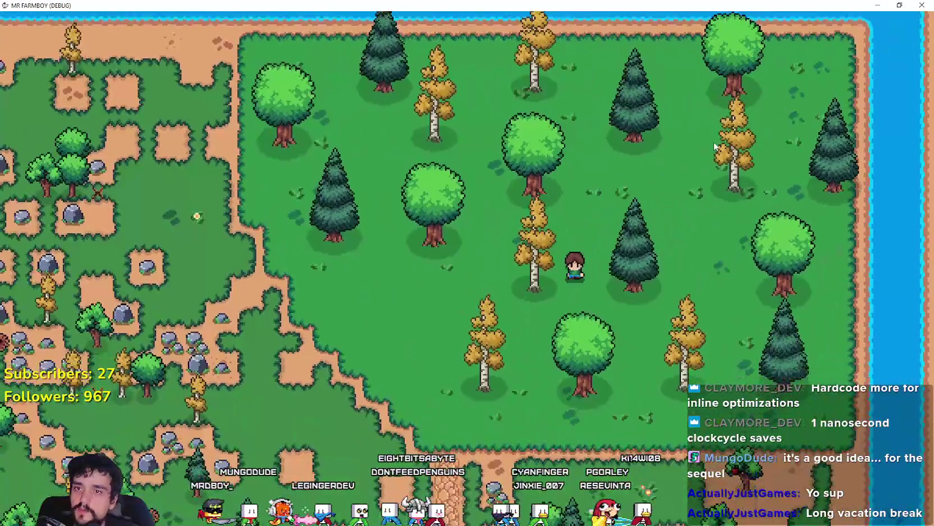
{"action": "scroll", "coordinate": [714, 147], "scroll_direction": "down", "scroll_amount": 5}
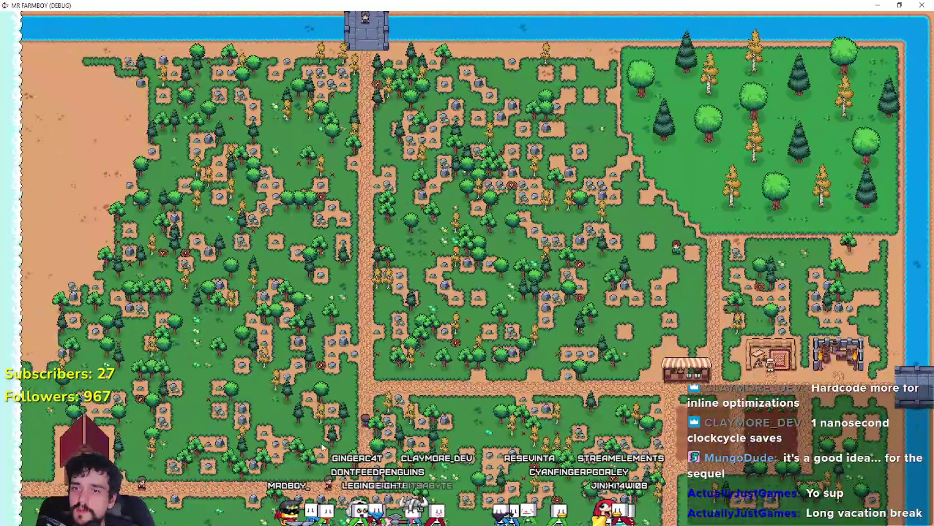
{"action": "key", "text": "s"}
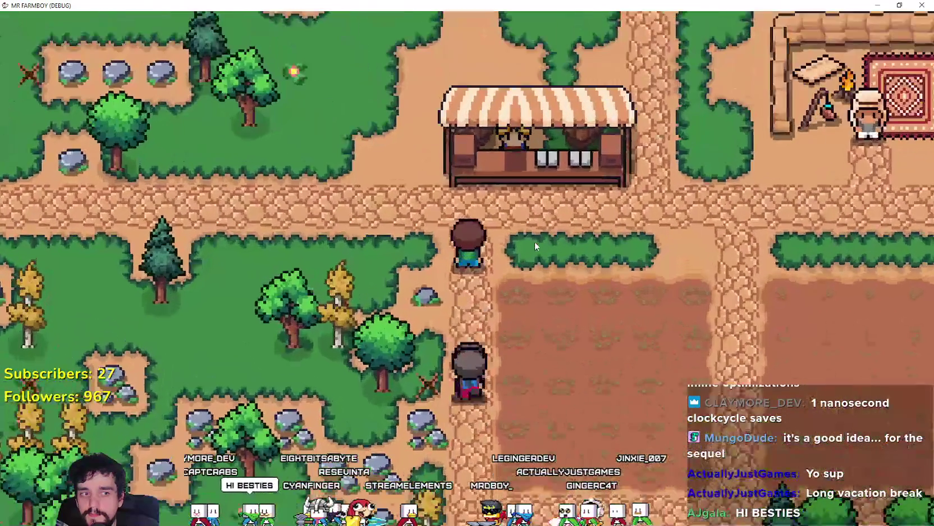
At the market stall, drop fish and wheat from the sell list and offer the 25 tomatoes.
{"action": "key", "text": "w"}
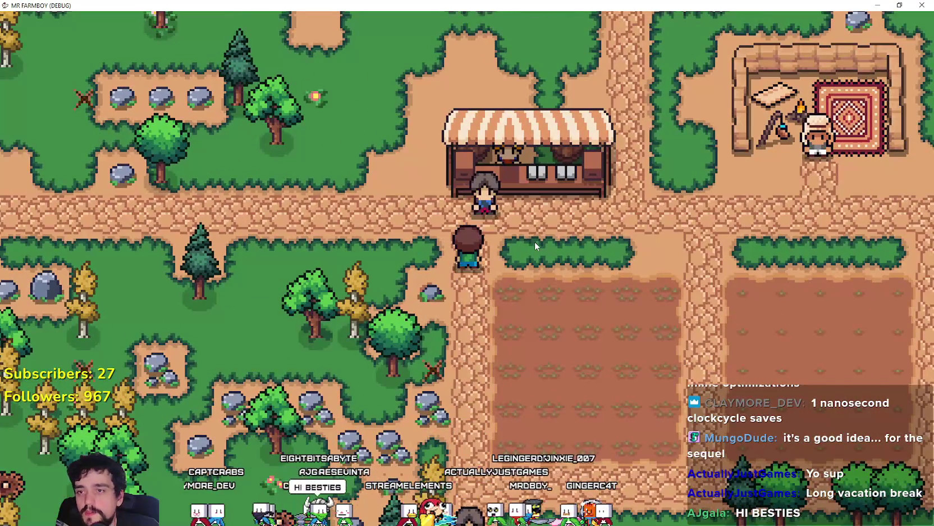
{"action": "key", "text": "e"}
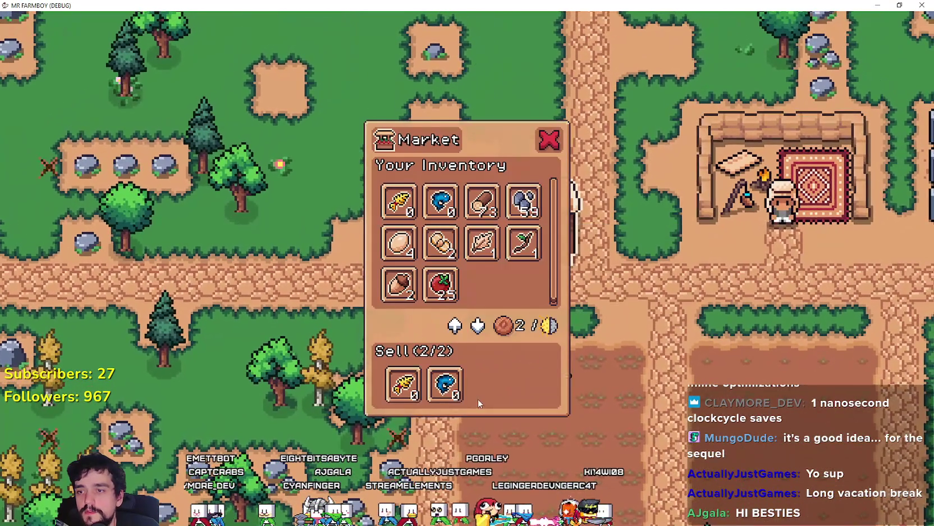
{"action": "left_click", "coordinate": [445, 384]}
{"action": "left_click", "coordinate": [402, 384]}
{"action": "left_click", "coordinate": [440, 283]}
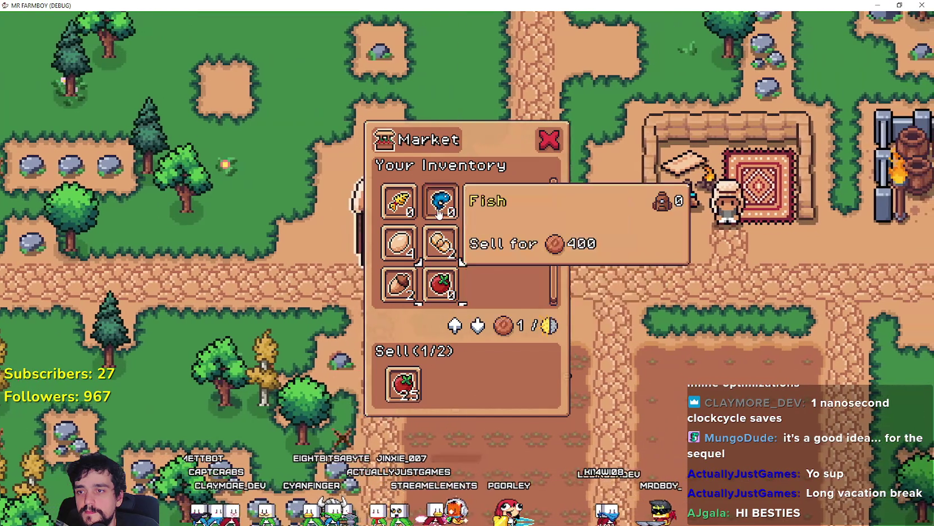
{"action": "left_click", "coordinate": [441, 201]}
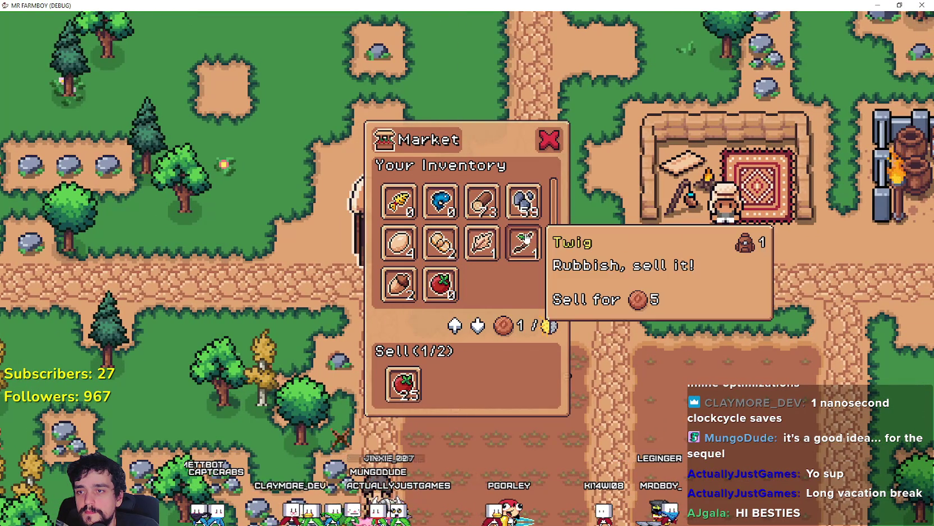
{"action": "left_click", "coordinate": [441, 242]}
{"action": "key", "text": "Escape"}
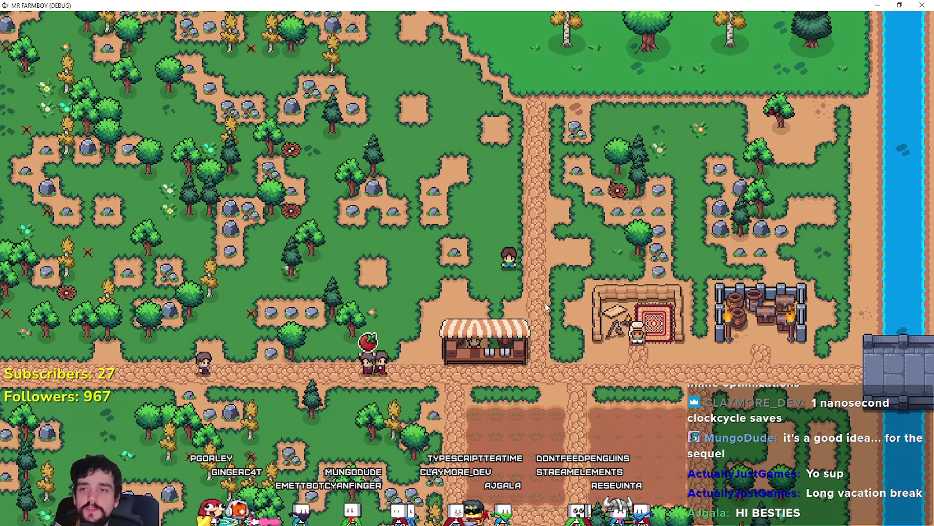
{"action": "scroll", "coordinate": [641, 192], "scroll_direction": "down", "scroll_amount": 3}
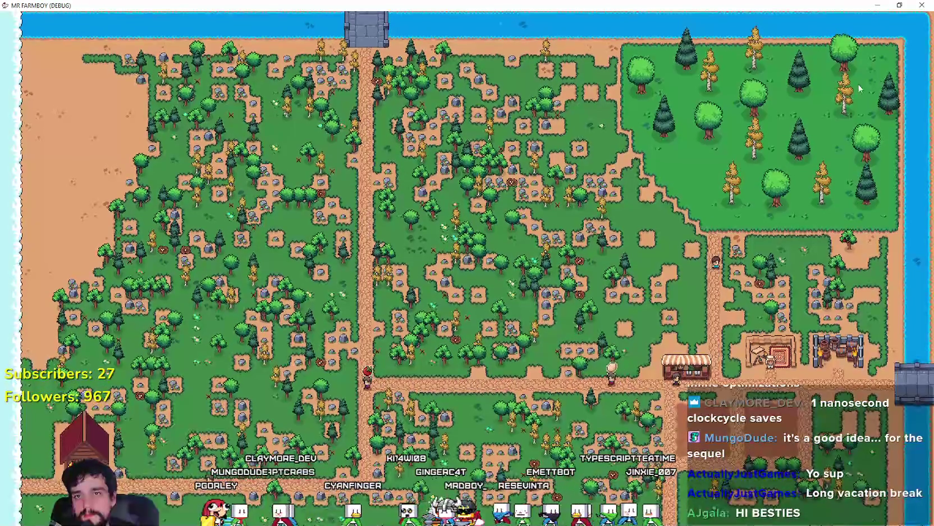
{"action": "scroll", "coordinate": [659, 158], "scroll_direction": "up", "scroll_amount": 5}
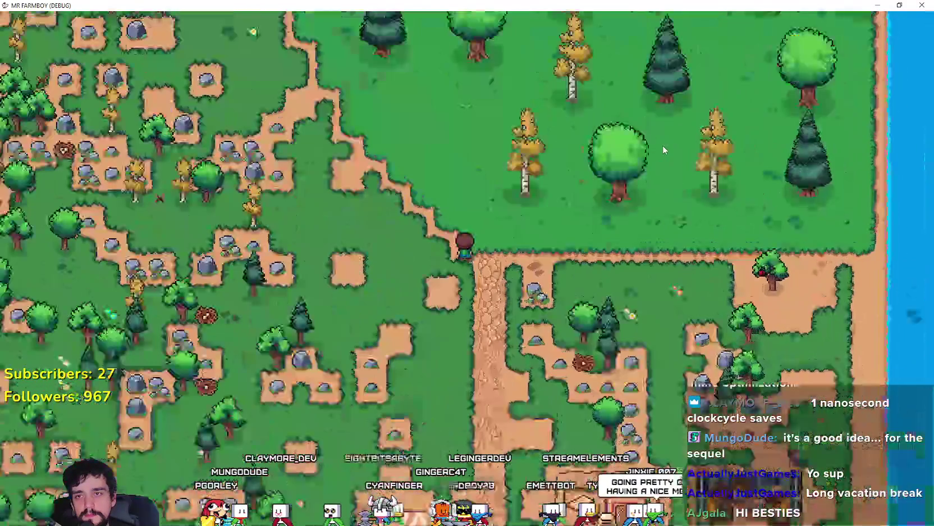
{"action": "scroll", "coordinate": [648, 149], "scroll_direction": "down", "scroll_amount": 5}
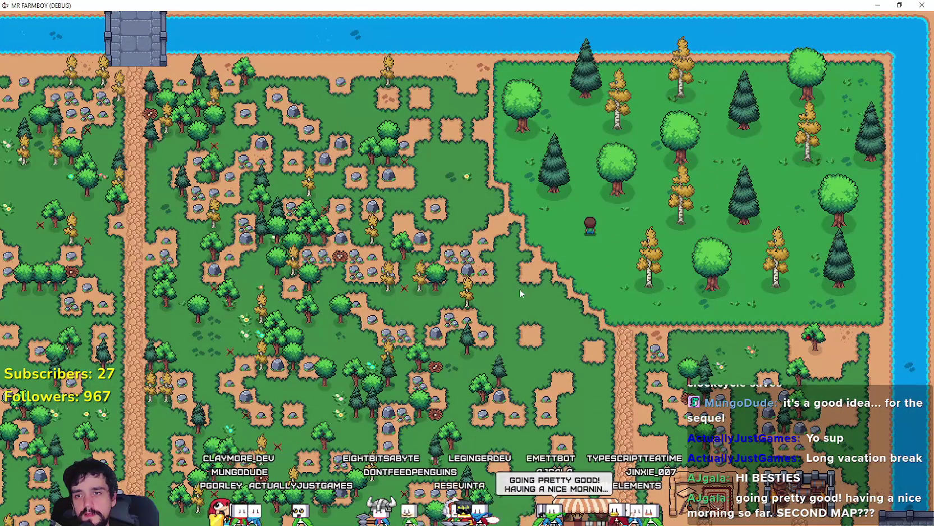
{"action": "scroll", "coordinate": [511, 359], "scroll_direction": "up", "scroll_amount": 5}
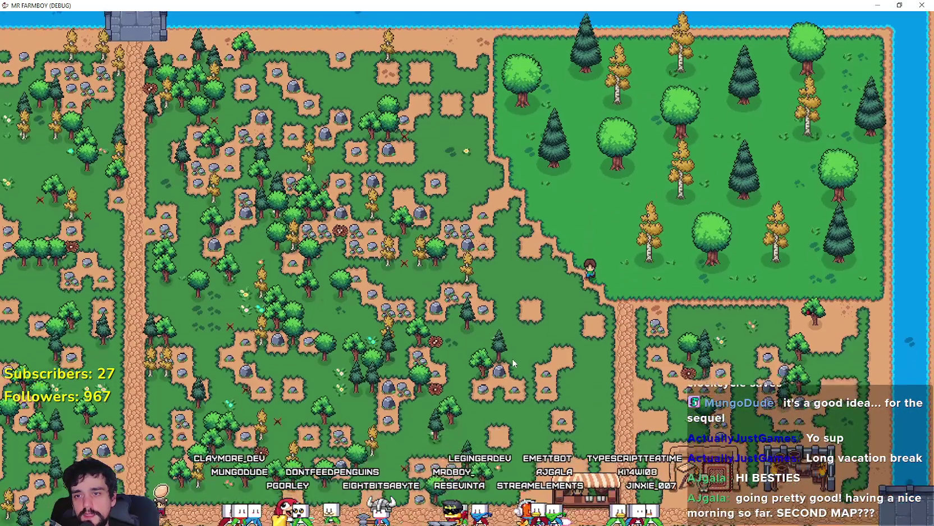
{"action": "scroll", "coordinate": [505, 357], "scroll_direction": "down", "scroll_amount": 5}
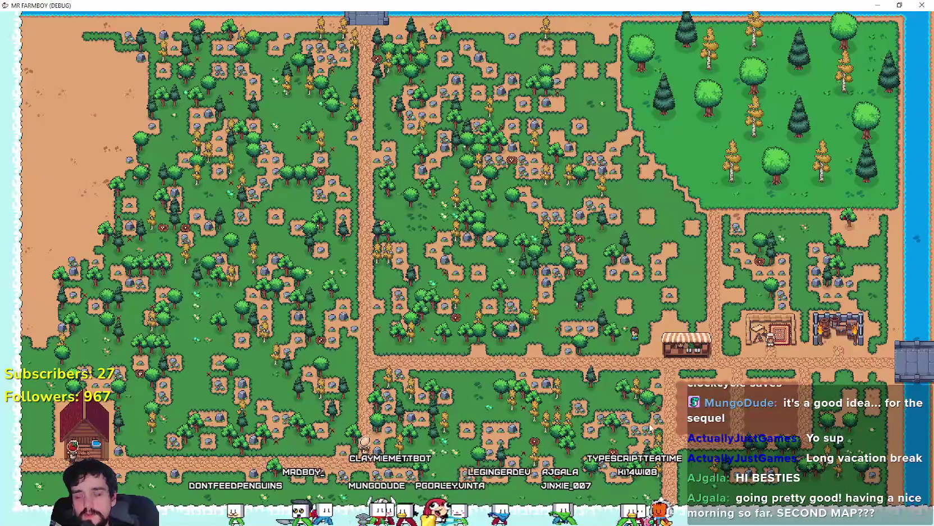
{"action": "key", "text": "Escape"}
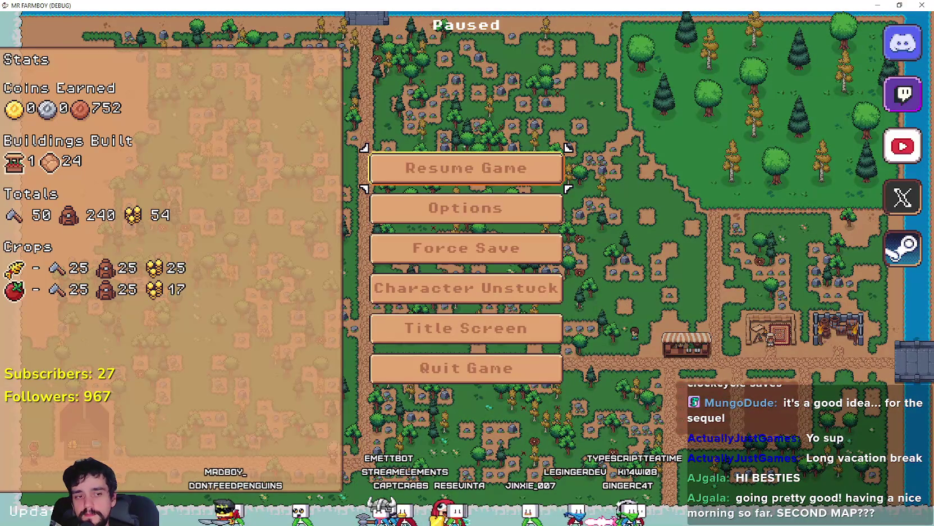
{"action": "key", "text": "Escape"}
{"action": "scroll", "coordinate": [571, 302], "scroll_direction": "up", "scroll_amount": 5}
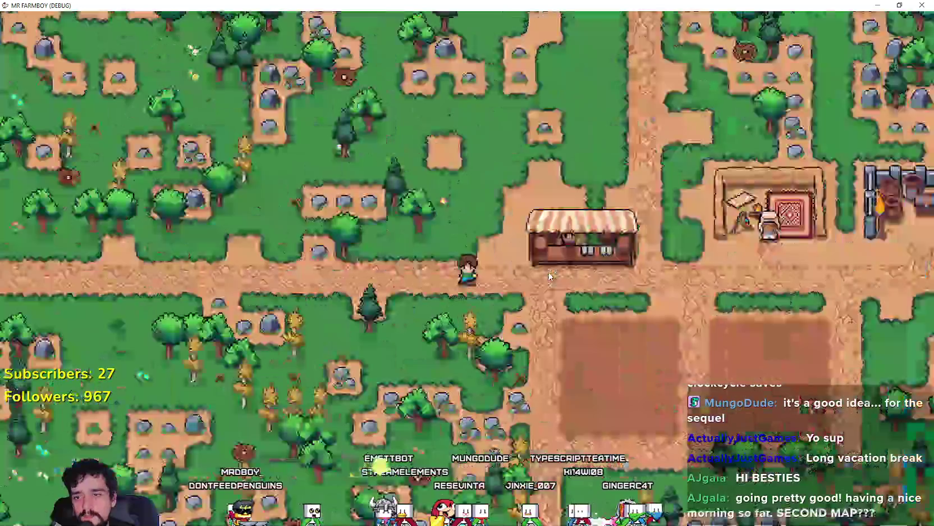
Walk the farmer left along the road toward the house and back.
{"action": "scroll", "coordinate": [571, 302], "scroll_direction": "down", "scroll_amount": 5}
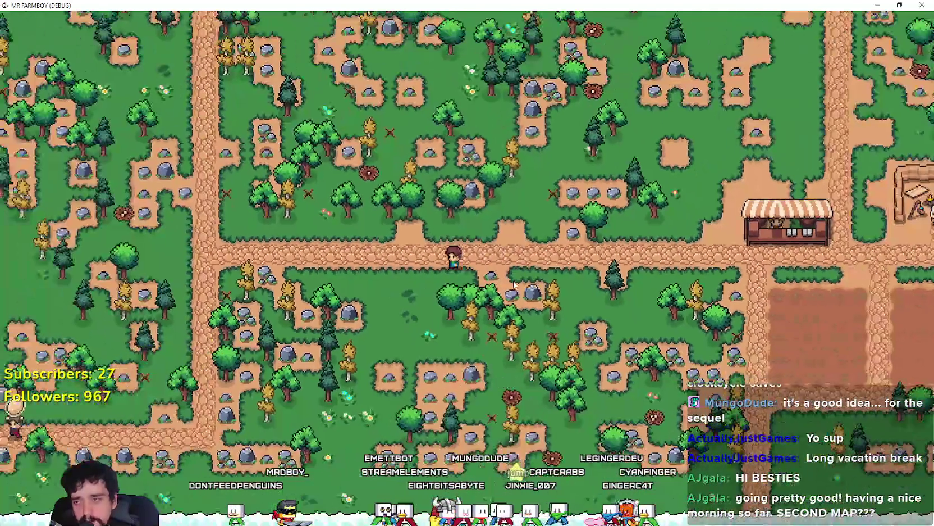
{"action": "key", "text": "a"}
{"action": "key", "text": "s"}
{"action": "key", "text": "a"}
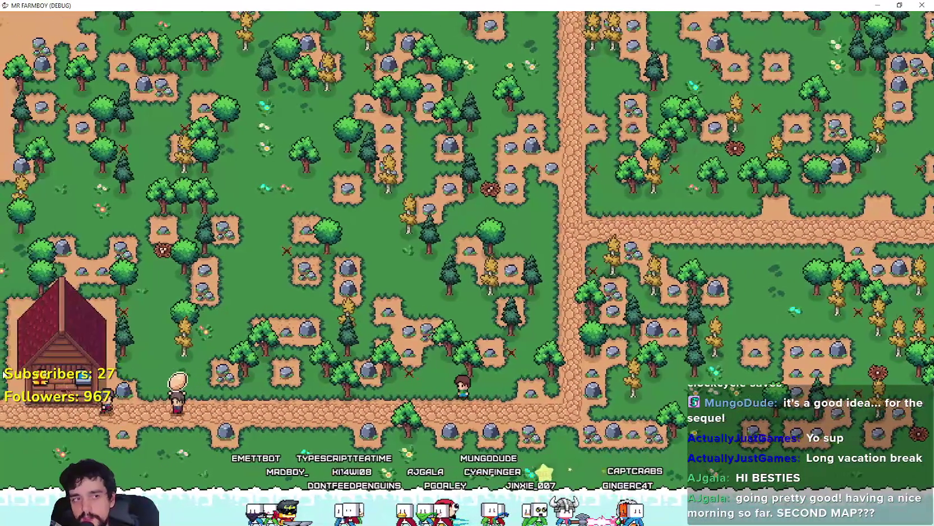
{"action": "key", "text": "a"}
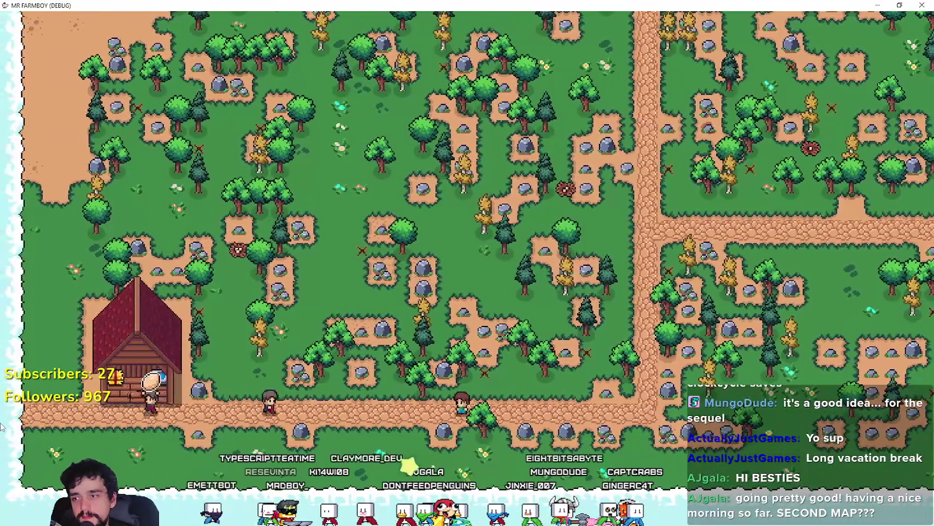
{"action": "key", "text": "a"}
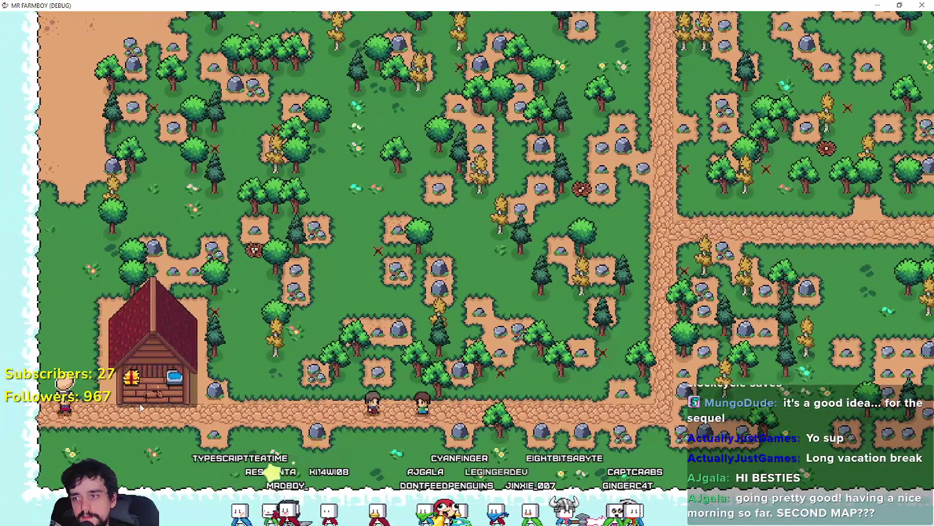
{"action": "key", "text": "d"}
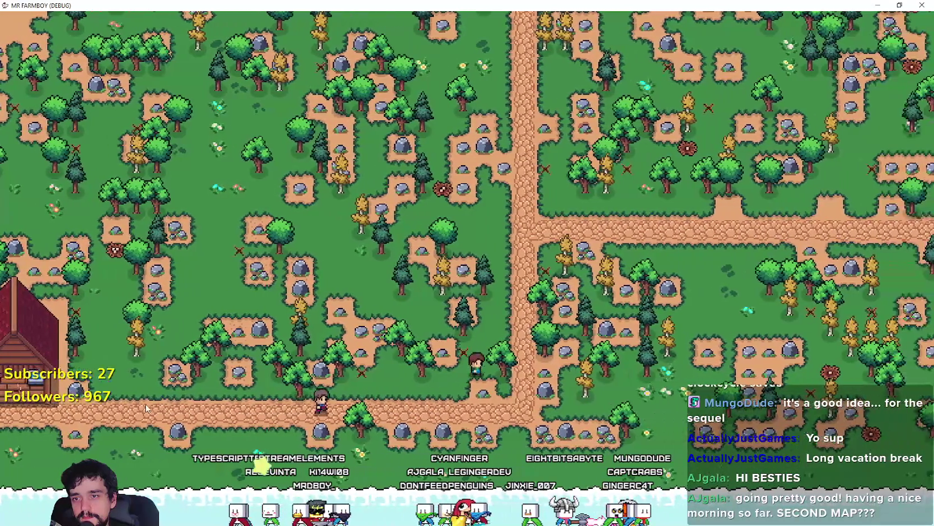
{"action": "key", "text": "d"}
{"action": "key", "text": "w"}
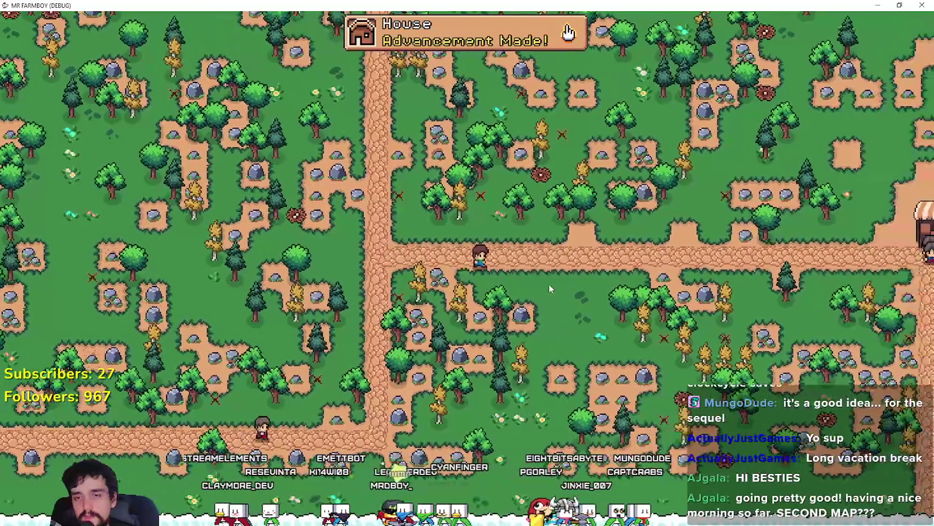
{"action": "scroll", "coordinate": [770, 309], "scroll_direction": "up", "scroll_amount": 3}
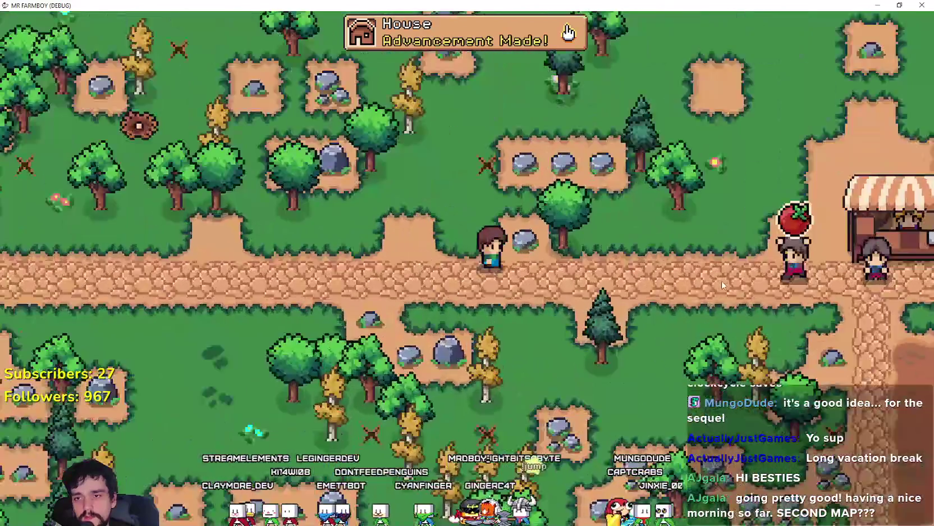
{"action": "scroll", "coordinate": [676, 279], "scroll_direction": "down", "scroll_amount": 2}
Walk the farmer up the cobblestone path, past the market stalls and right toward the bridge.
{"action": "key", "text": "w"}
{"action": "key", "text": "d"}
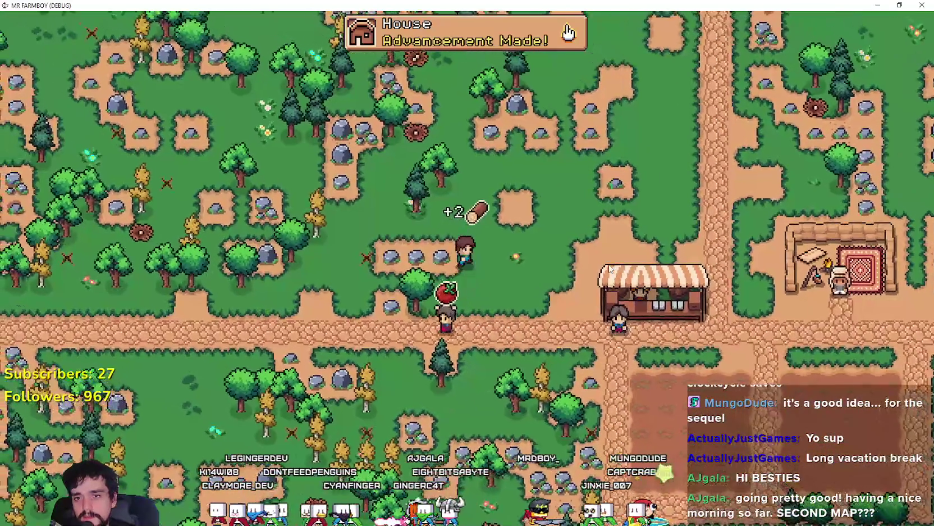
{"action": "key", "text": "d"}
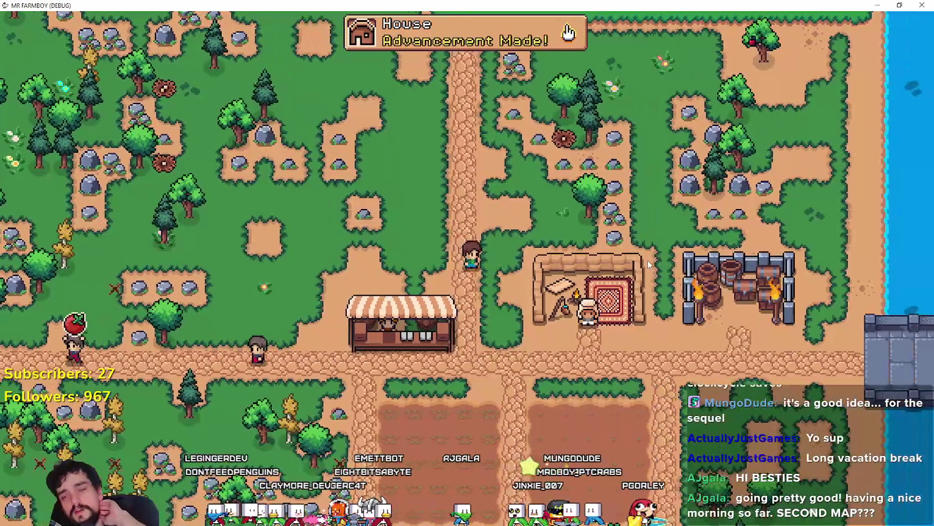
{"action": "key", "text": "w"}
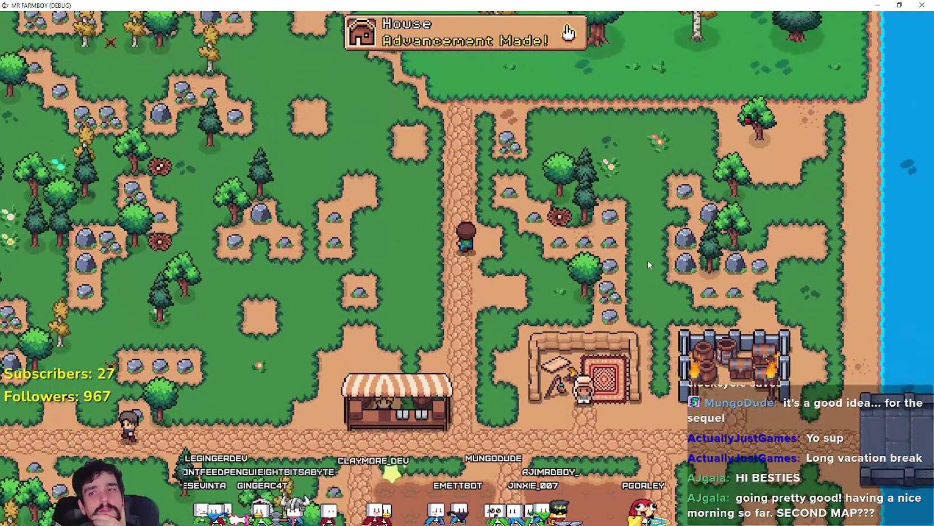
{"action": "key", "text": "a"}
{"action": "key", "text": "w"}
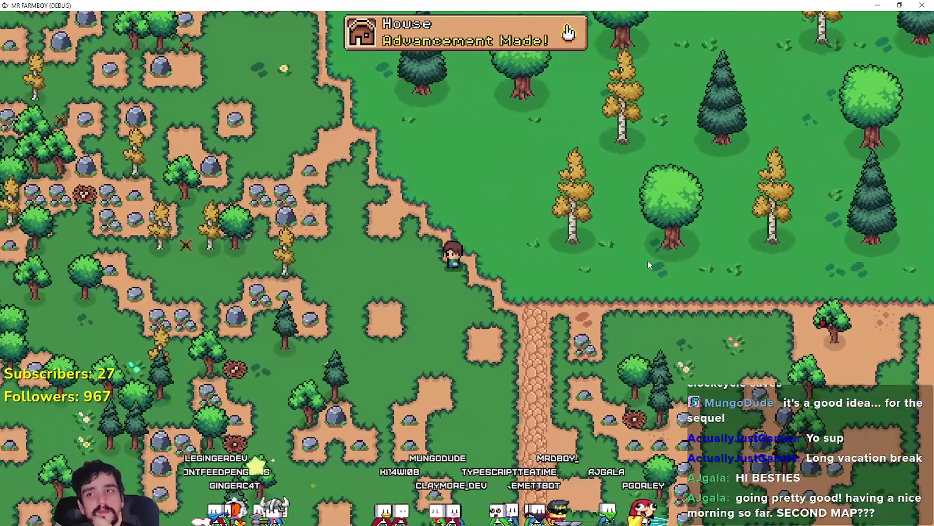
{"action": "key", "text": "s"}
{"action": "key", "text": "d"}
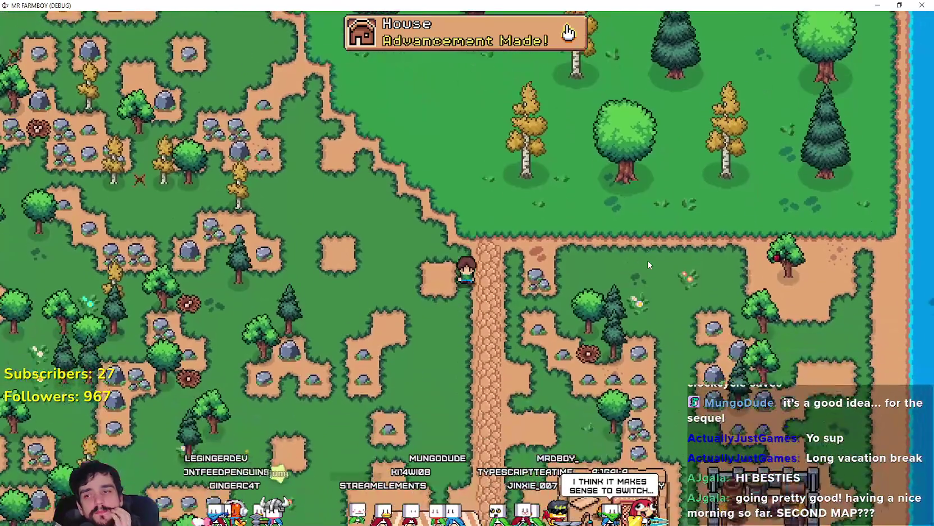
{"action": "key", "text": "s"}
{"action": "key", "text": "a"}
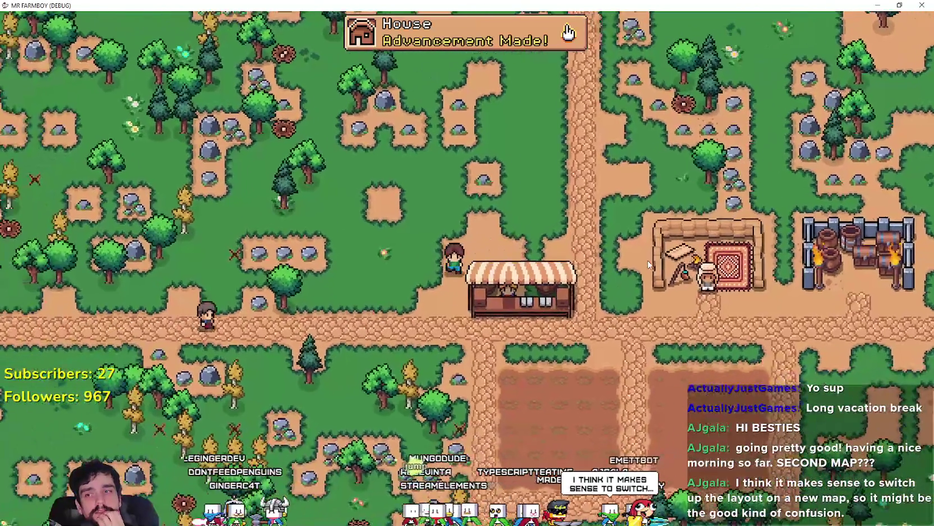
{"action": "key", "text": "d"}
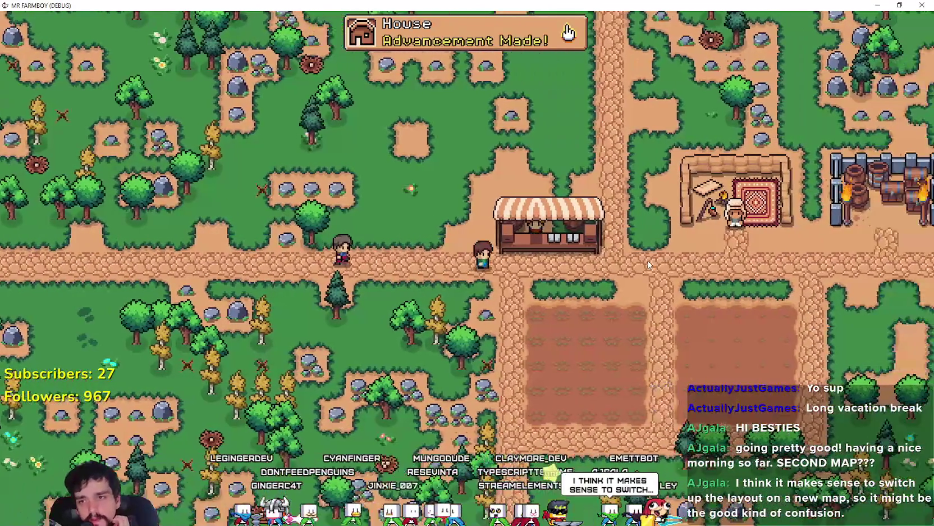
{"action": "key", "text": "d"}
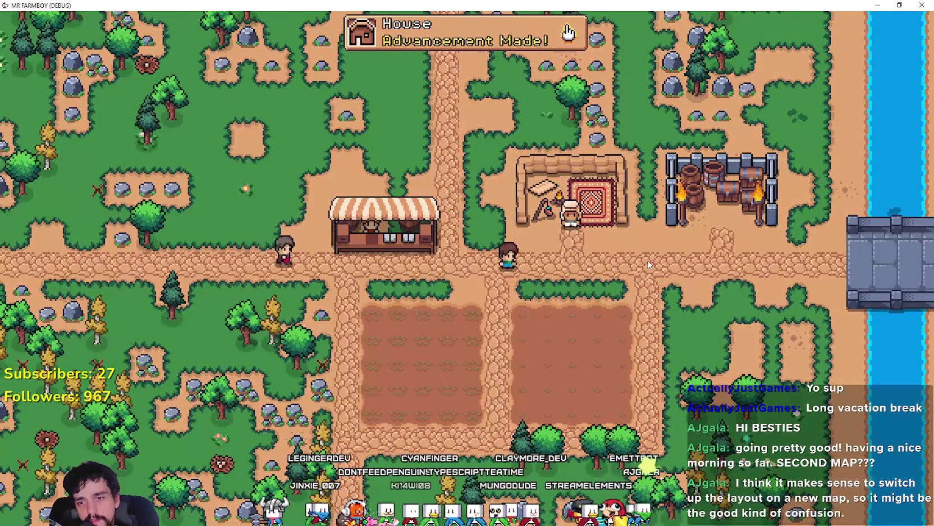
Walk the farmer back left to the crossroad, onto the lower road, then right along the road.
{"action": "key", "text": "a"}
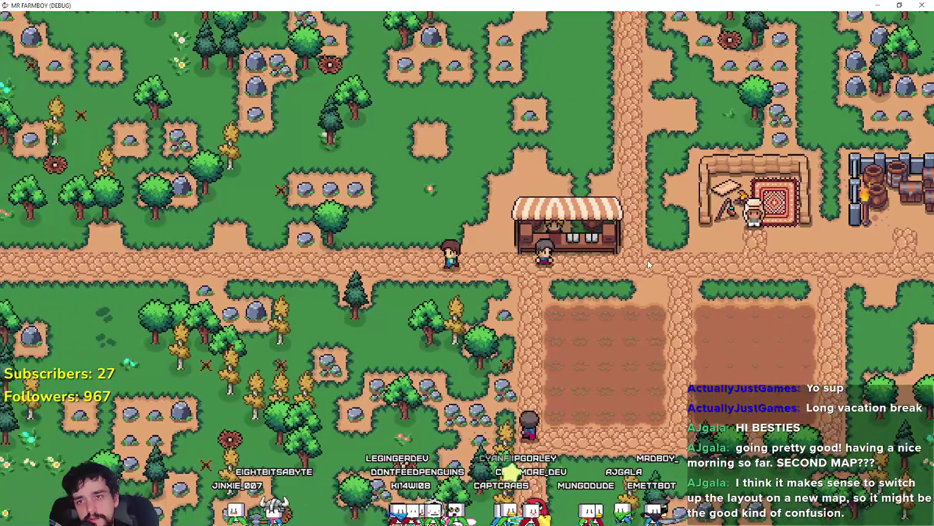
{"action": "key", "text": "a"}
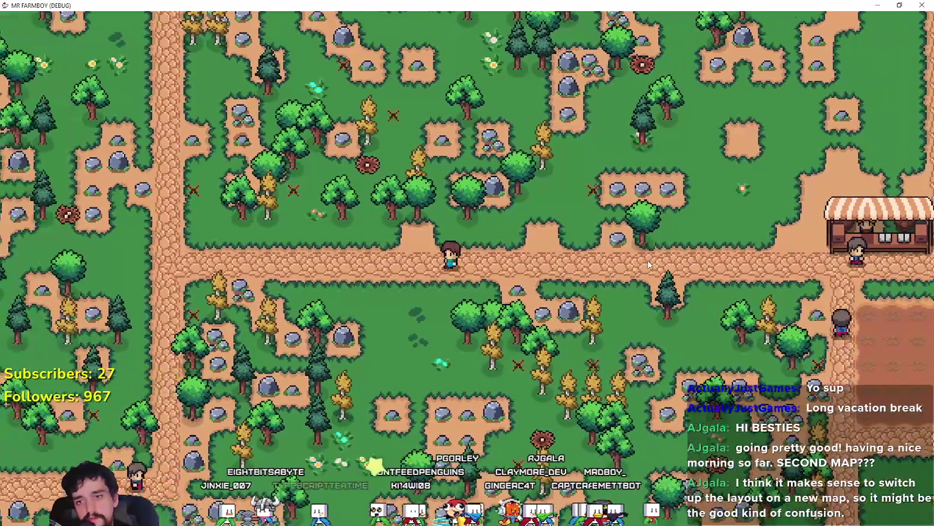
{"action": "key", "text": "a"}
{"action": "key", "text": "s"}
{"action": "key", "text": "a"}
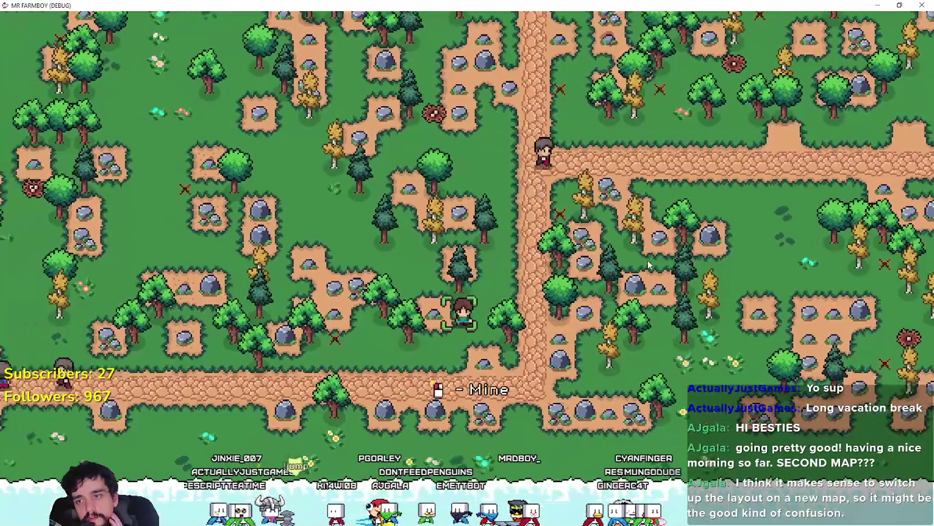
{"action": "key", "text": "w"}
{"action": "key", "text": "d"}
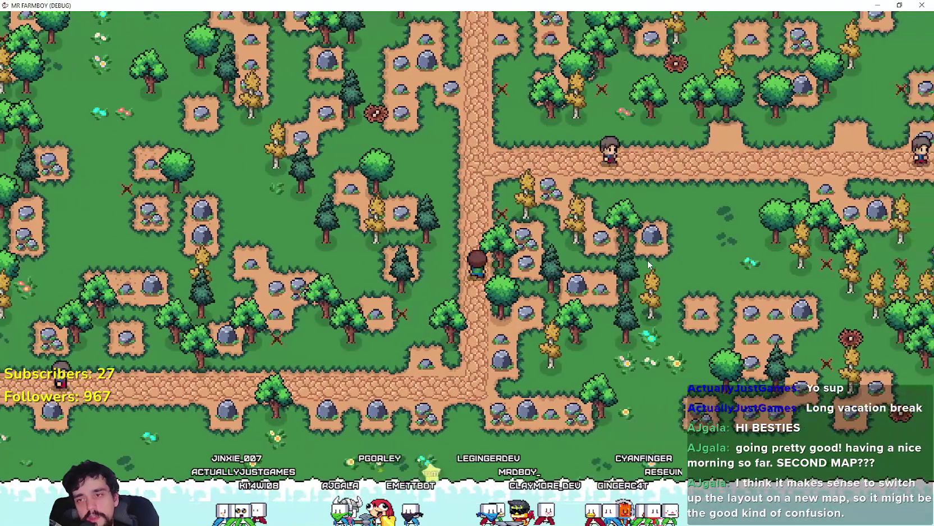
{"action": "key", "text": "d"}
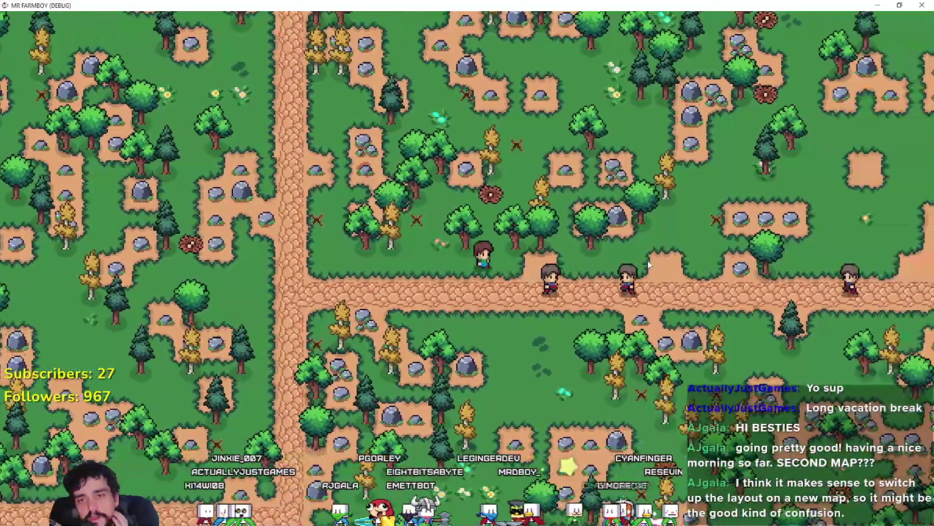
{"action": "key", "text": "s"}
{"action": "key", "text": "d"}
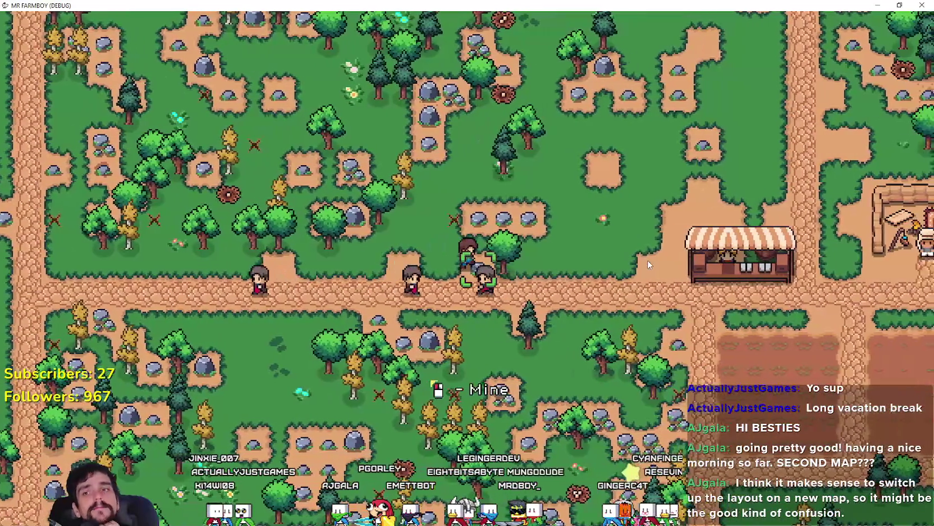
{"action": "key", "text": "d"}
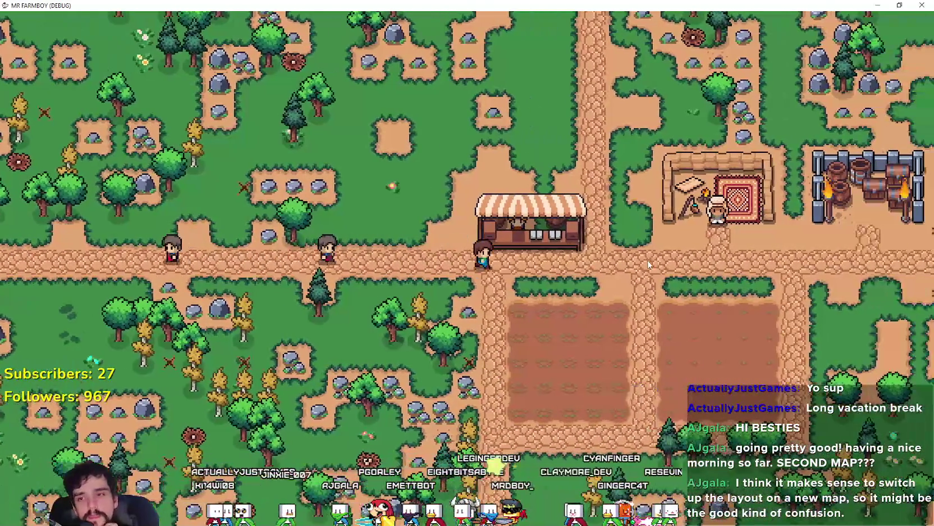
{"action": "key", "text": "w"}
Walk the farmer into the open forest and back down beside the fields to the market stall.
{"action": "key", "text": "w"}
{"action": "key", "text": "a"}
{"action": "key", "text": "w"}
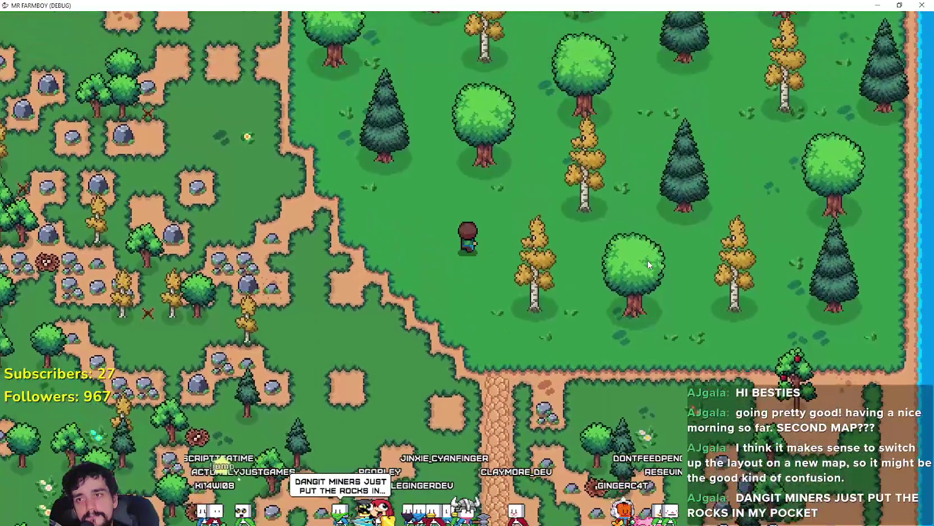
{"action": "key", "text": "s"}
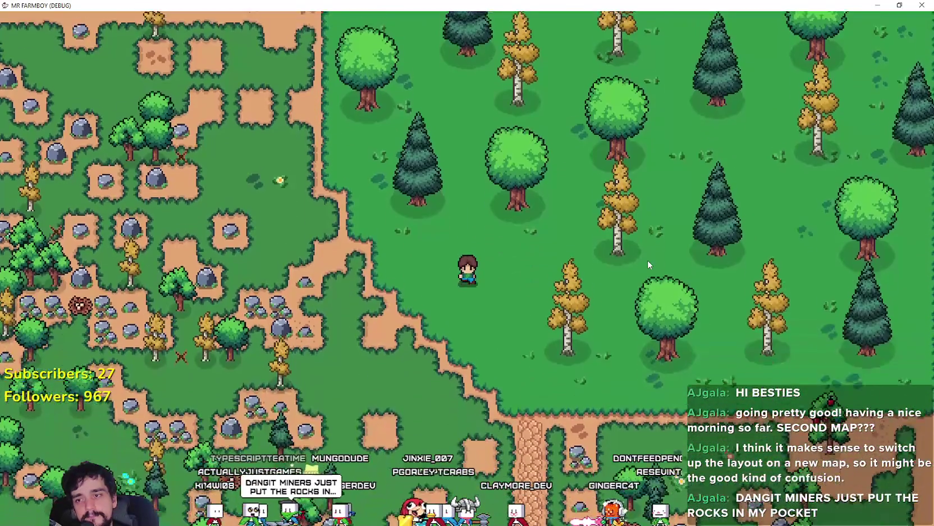
{"action": "key", "text": "s"}
{"action": "key", "text": "d"}
{"action": "key", "text": "s"}
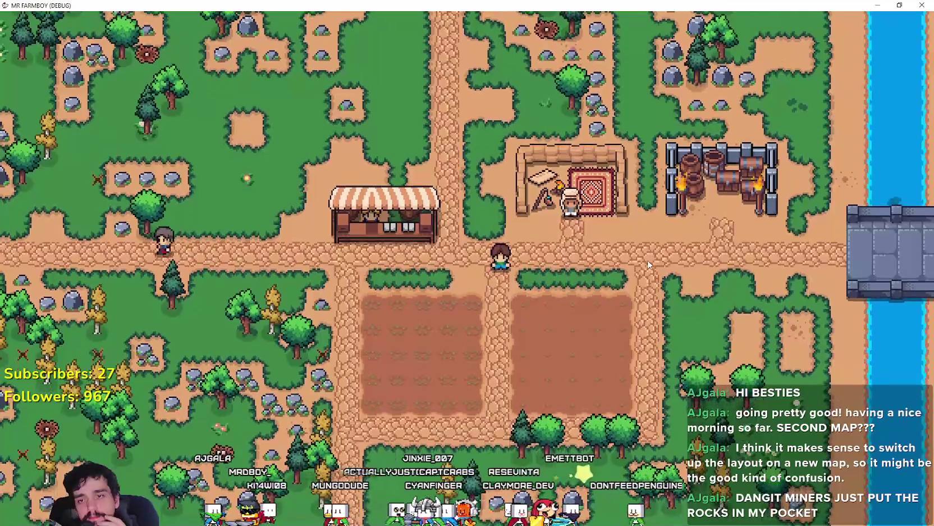
{"action": "key", "text": "a"}
{"action": "key", "text": "s"}
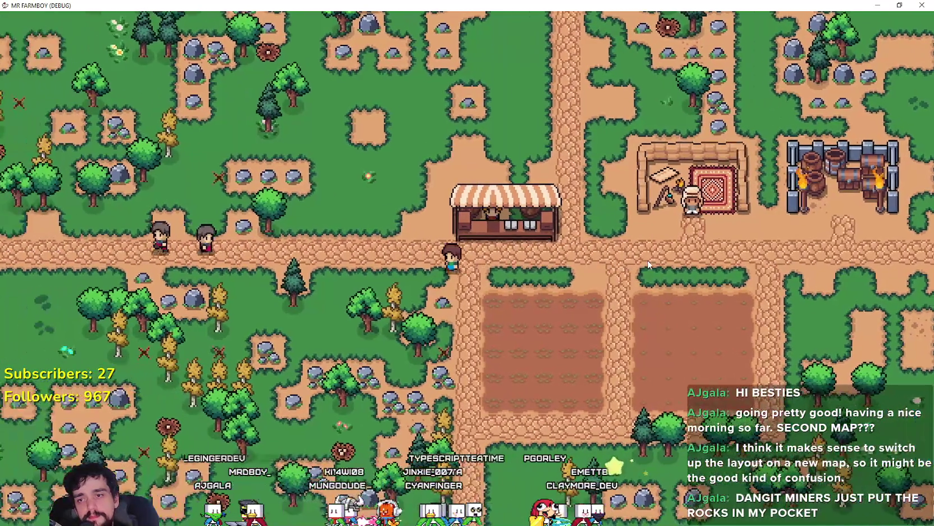
{"action": "key", "text": "s"}
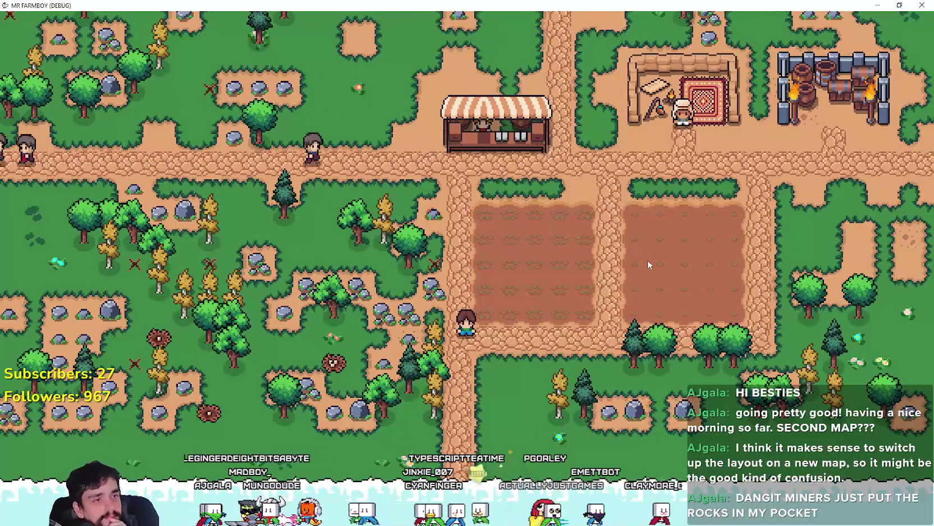
{"action": "key", "text": "w"}
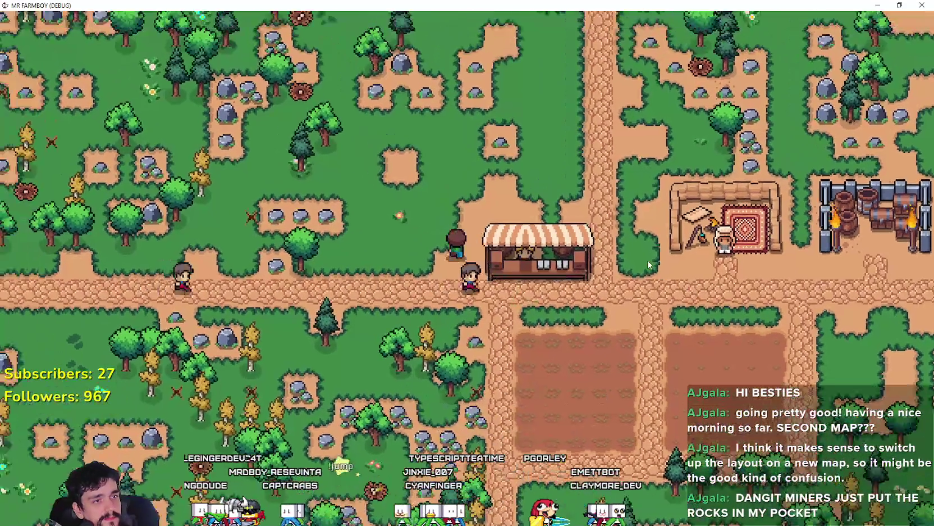
{"action": "key", "text": "d"}
{"action": "key", "text": "s"}
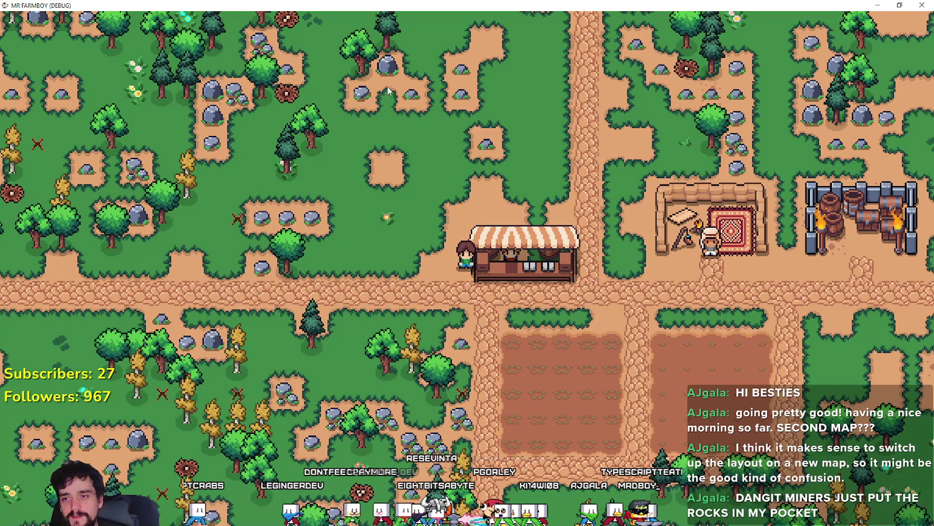
{"action": "scroll", "coordinate": [564, 344], "scroll_direction": "up", "scroll_amount": 3}
Walk the farmer past the merchant and north, gathering rocks.
{"action": "key", "text": "d"}
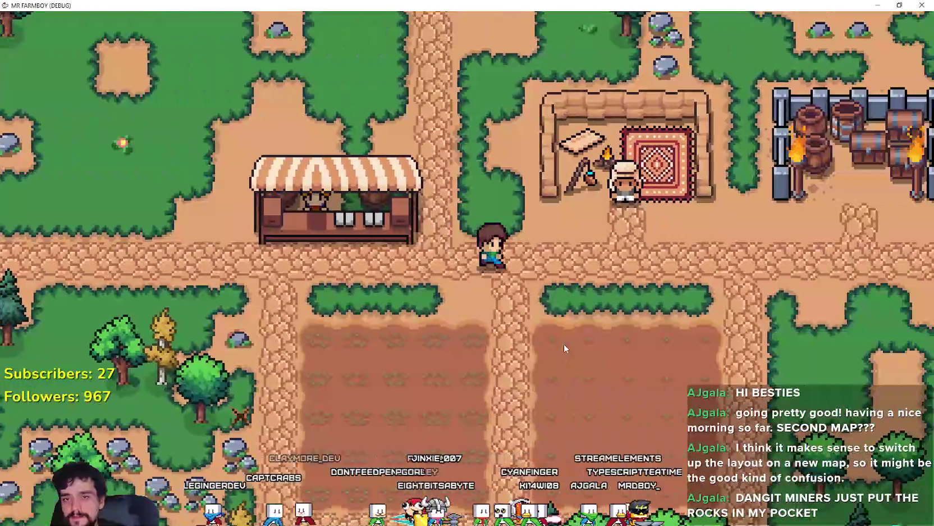
{"action": "key", "text": "d"}
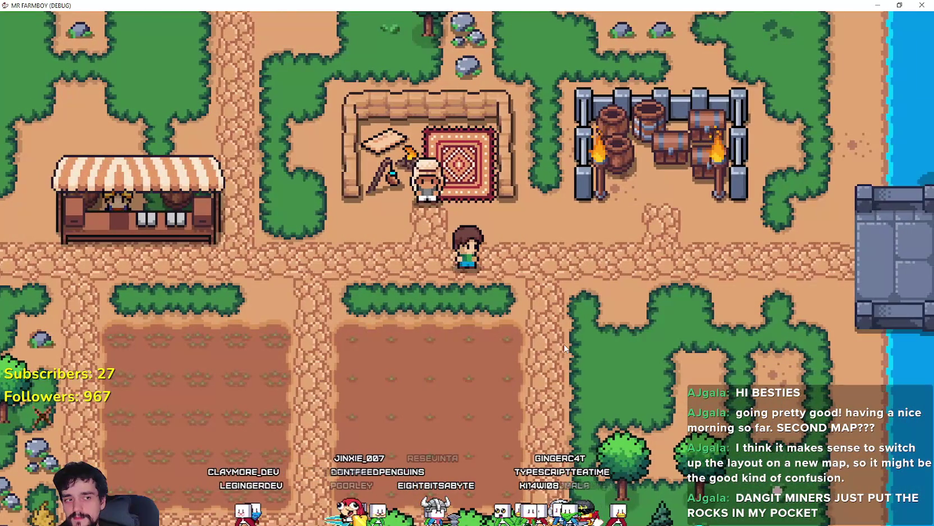
{"action": "key", "text": "w"}
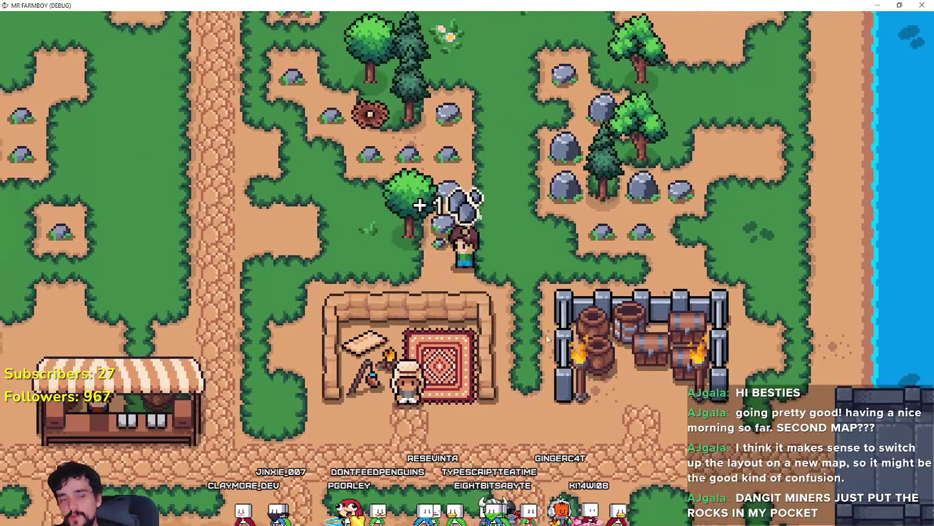
{"action": "key", "text": "w"}
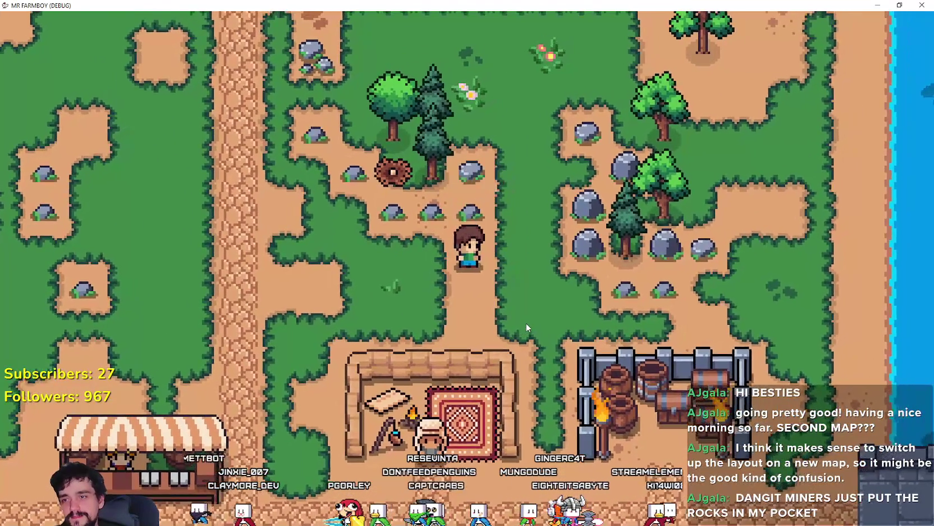
{"action": "key", "text": "w"}
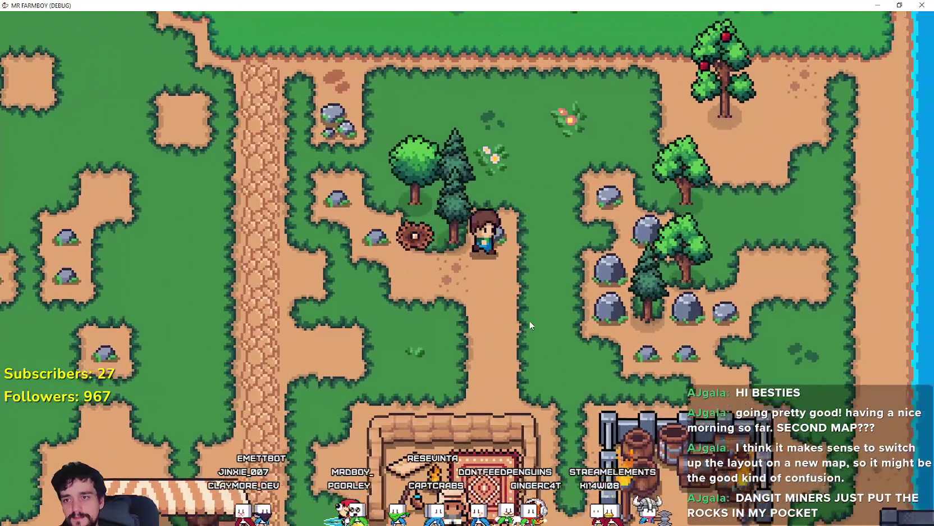
Chop a tree for two logs and mine the rock up the path.
{"action": "key", "text": "d"}
{"action": "scroll", "coordinate": [530, 324], "scroll_direction": "down", "scroll_amount": 3}
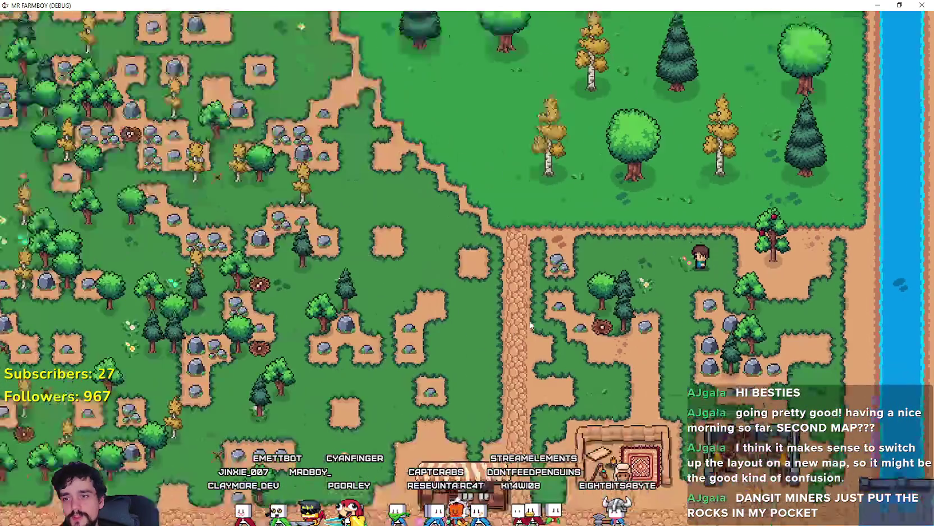
{"action": "key", "text": "a"}
{"action": "key", "text": "s"}
{"action": "key", "text": "d"}
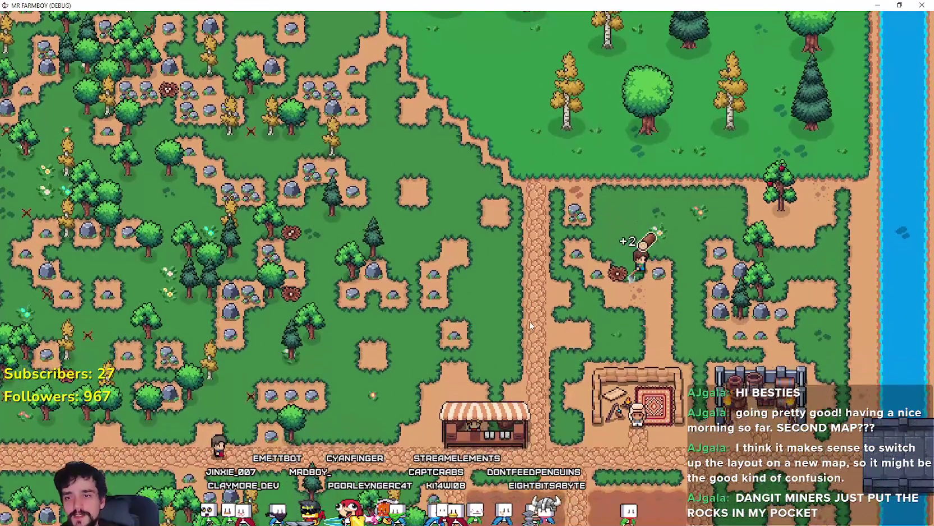
{"action": "key", "text": "w"}
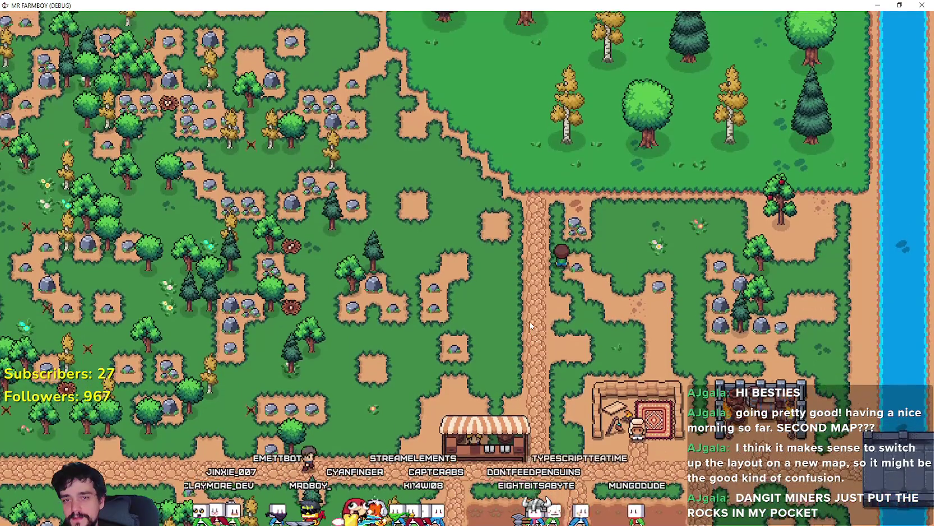
Walk back to the farm fields and stop the running game.
{"action": "key", "text": "s"}
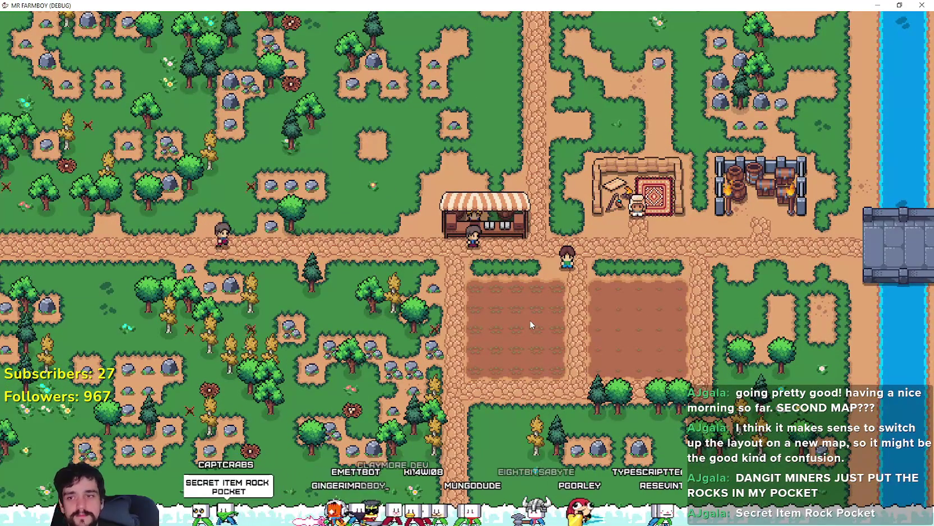
{"action": "key", "text": "w"}
{"action": "key", "text": "s"}
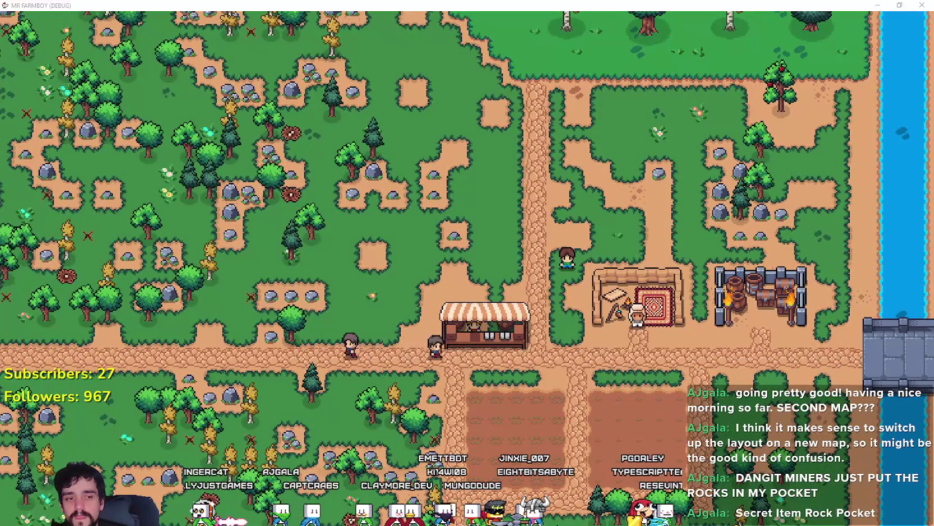
{"action": "key", "text": "F8"}
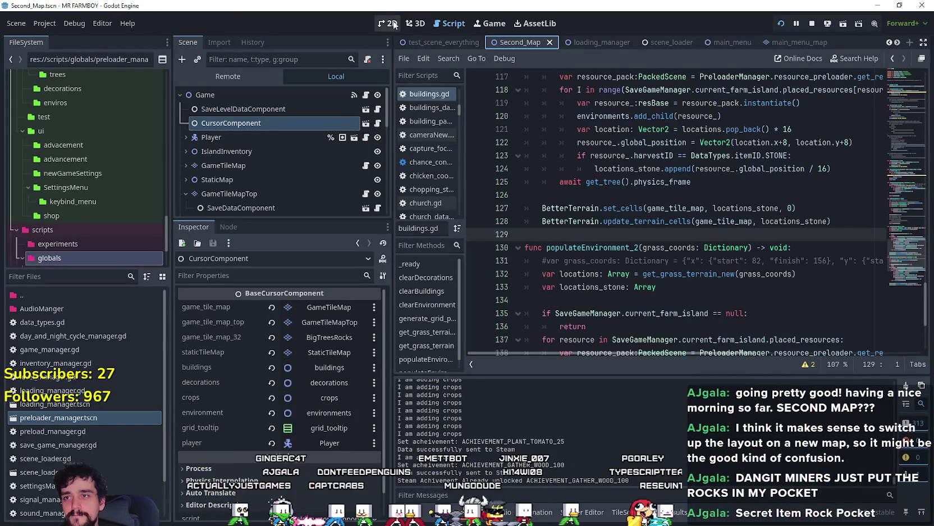
Open the Second_Map tab and enlarge the 2D map view.
{"action": "left_click", "coordinate": [392, 23]}
{"action": "scroll", "coordinate": [589, 181], "scroll_direction": "up", "scroll_amount": 3}
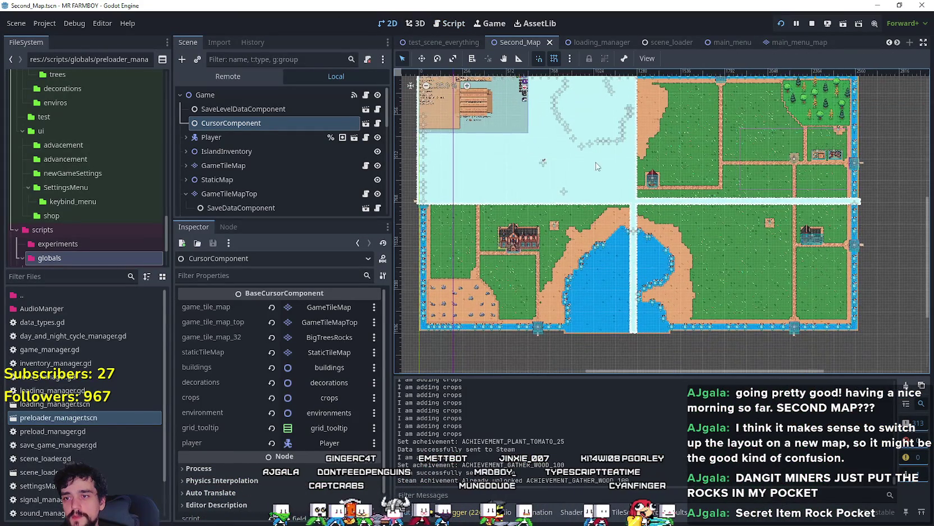
{"action": "scroll", "coordinate": [631, 244], "scroll_direction": "down", "scroll_amount": 2}
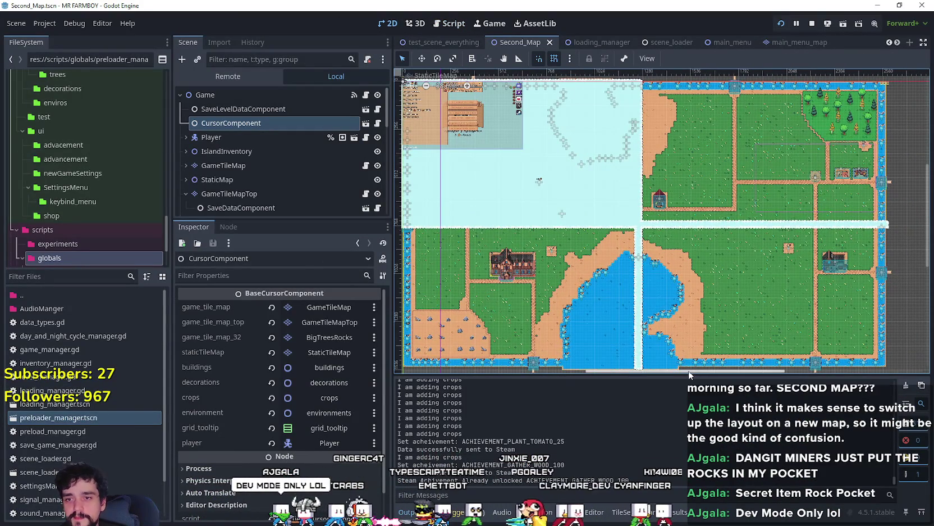
{"action": "left_click_drag", "start_coordinate": [684, 375], "coordinate": [668, 411]}
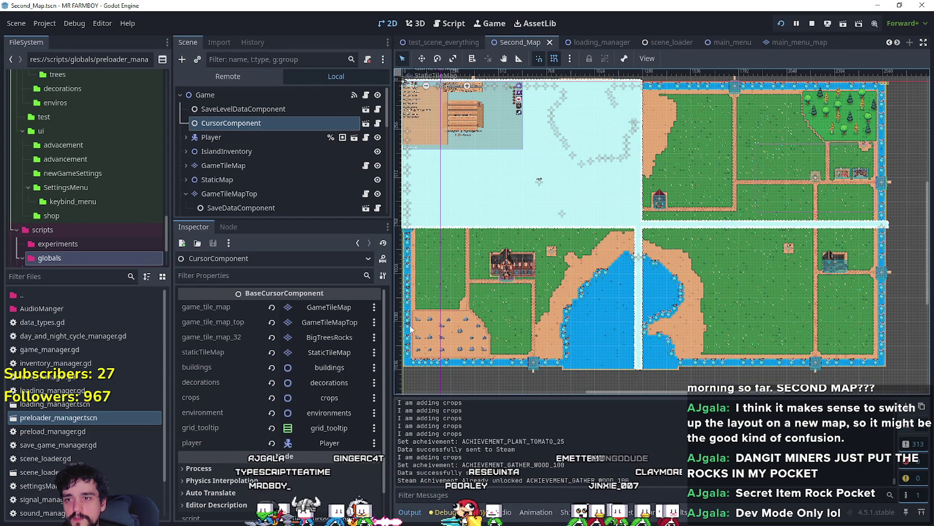
Zoom to about 35% and centre the whole Second_Map farm layout.
{"action": "scroll", "coordinate": [409, 322], "scroll_direction": "up", "scroll_amount": 1}
{"action": "scroll", "coordinate": [509, 311], "scroll_direction": "up", "scroll_amount": 1}
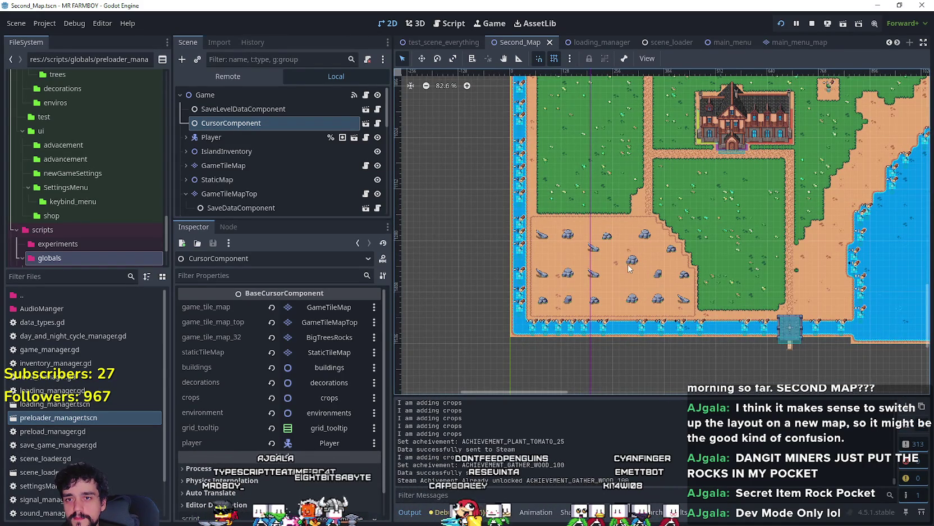
{"action": "scroll", "coordinate": [627, 264], "scroll_direction": "down", "scroll_amount": 4}
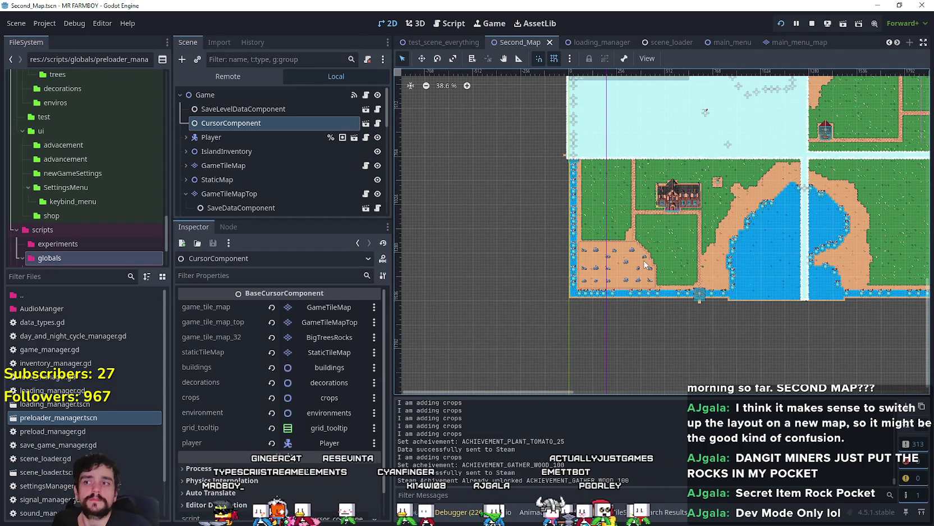
{"action": "scroll", "coordinate": [797, 204], "scroll_direction": "right", "scroll_amount": 6}
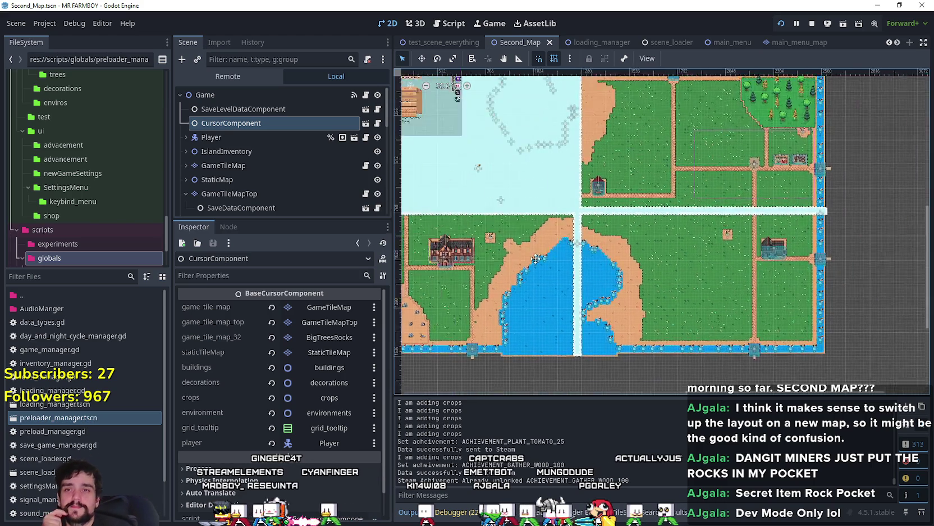
{"action": "scroll", "coordinate": [569, 142], "scroll_direction": "down", "scroll_amount": 1}
{"action": "scroll", "coordinate": [569, 138], "scroll_direction": "up", "scroll_amount": 1}
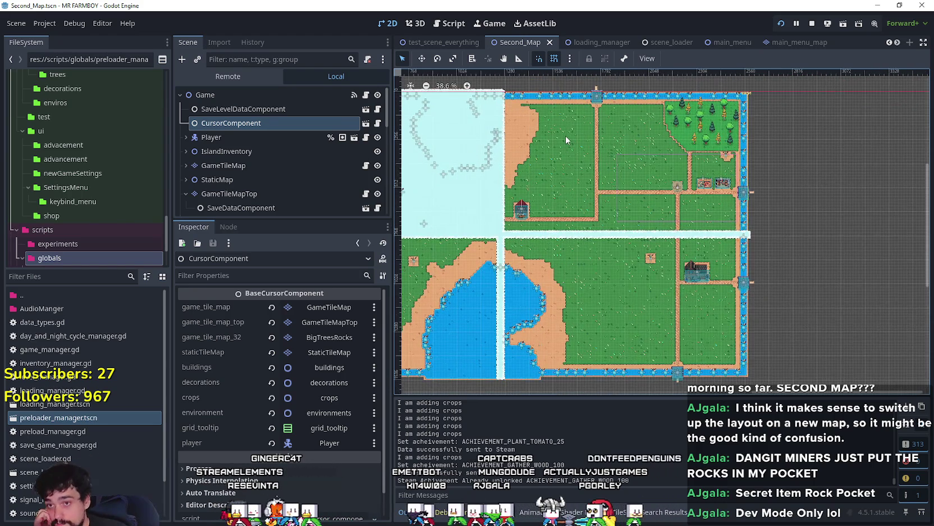
{"action": "scroll", "coordinate": [639, 255], "scroll_direction": "left", "scroll_amount": 4}
{"action": "scroll", "coordinate": [737, 246], "scroll_direction": "down", "scroll_amount": 2}
{"action": "scroll", "coordinate": [719, 235], "scroll_direction": "up", "scroll_amount": 1}
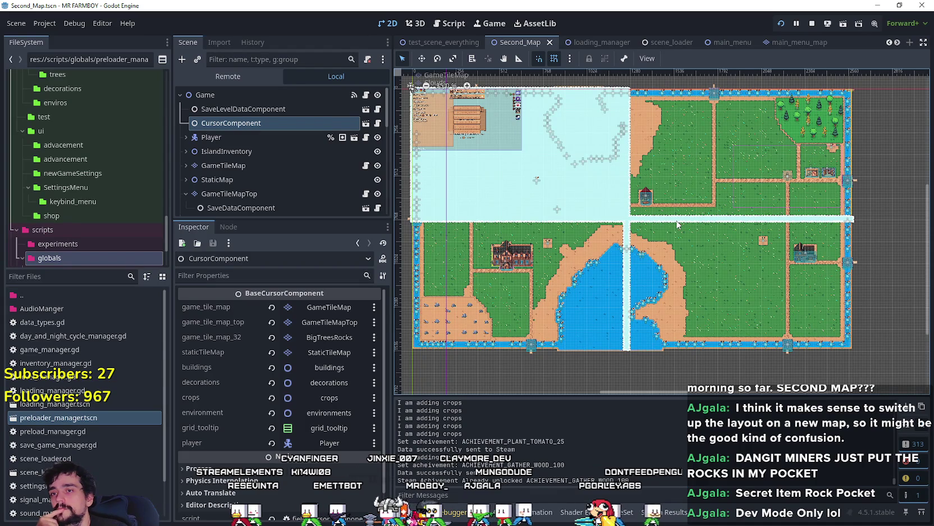
{"action": "scroll", "coordinate": [677, 224], "scroll_direction": "up", "scroll_amount": 1}
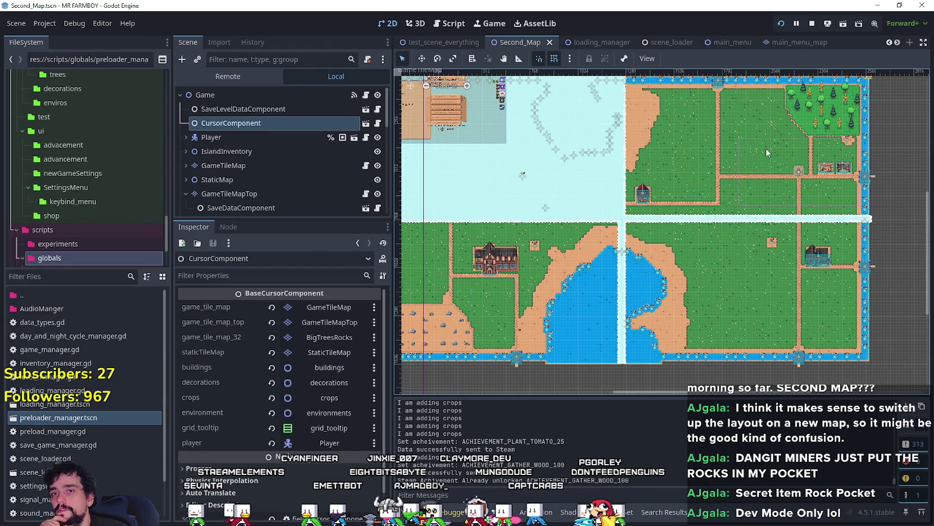
{"action": "scroll", "coordinate": [758, 225], "scroll_direction": "down", "scroll_amount": 1}
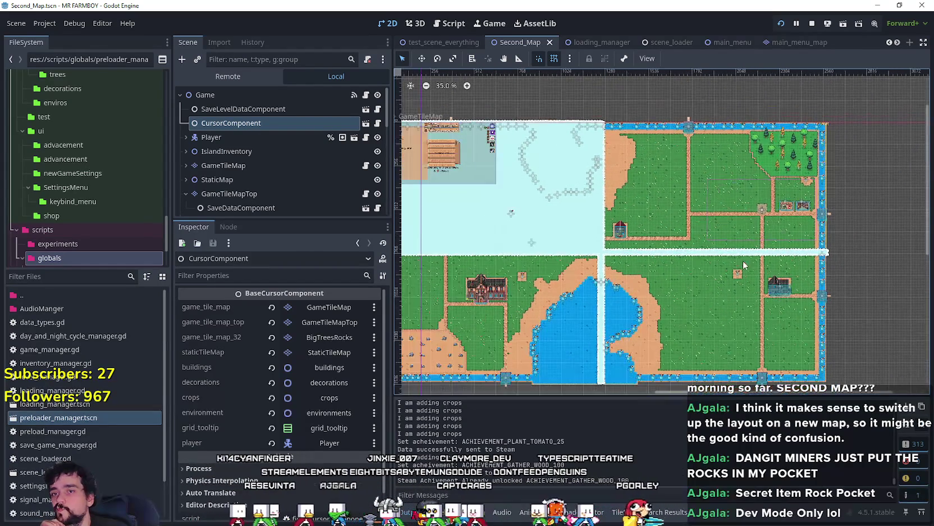
{"action": "left_click_drag", "start_coordinate": [719, 298], "coordinate": [758, 275]}
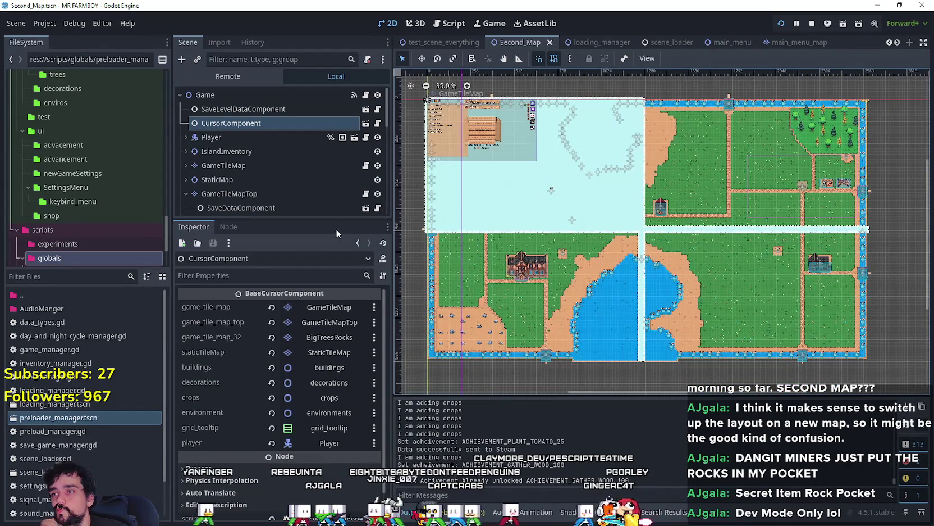
Expand StaticMap and hide the Clouds layer to reveal the terrain beneath.
{"action": "scroll", "coordinate": [341, 176], "scroll_direction": "down", "scroll_amount": 4}
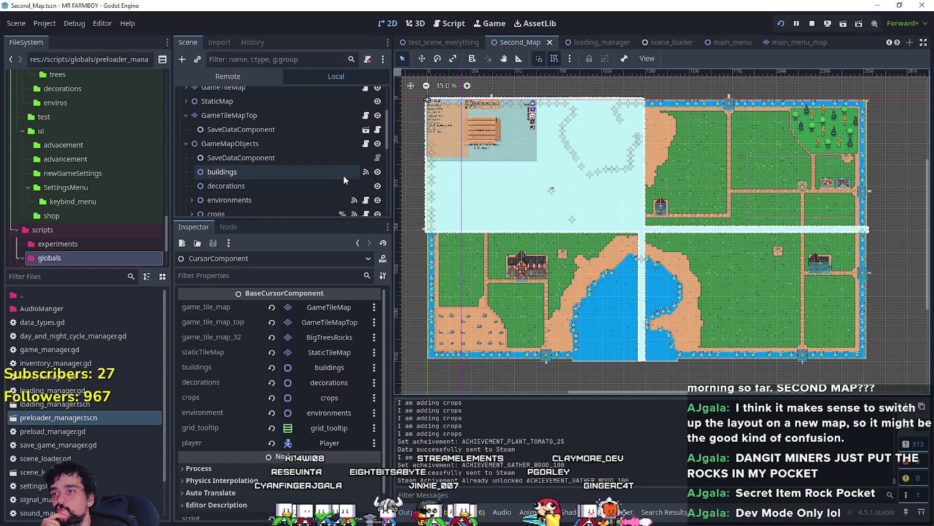
{"action": "scroll", "coordinate": [343, 174], "scroll_direction": "up", "scroll_amount": 4}
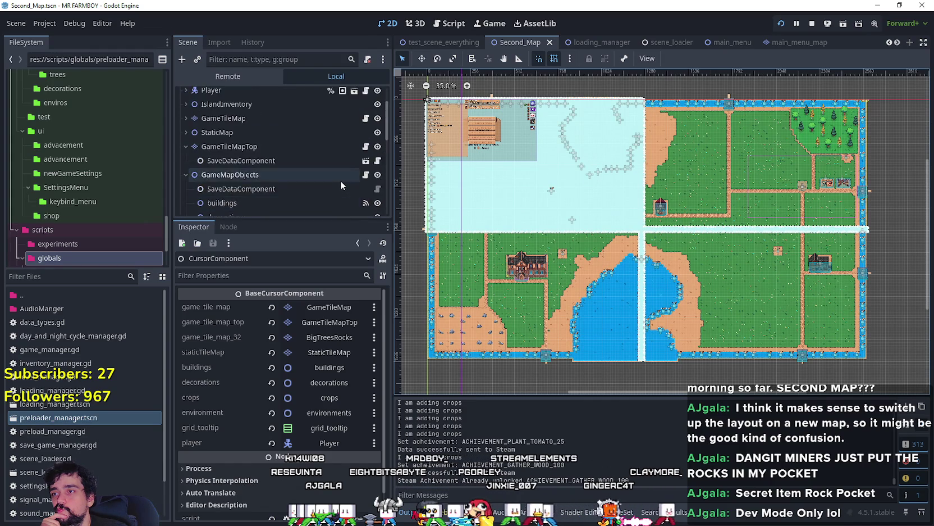
{"action": "scroll", "coordinate": [351, 171], "scroll_direction": "down", "scroll_amount": 2}
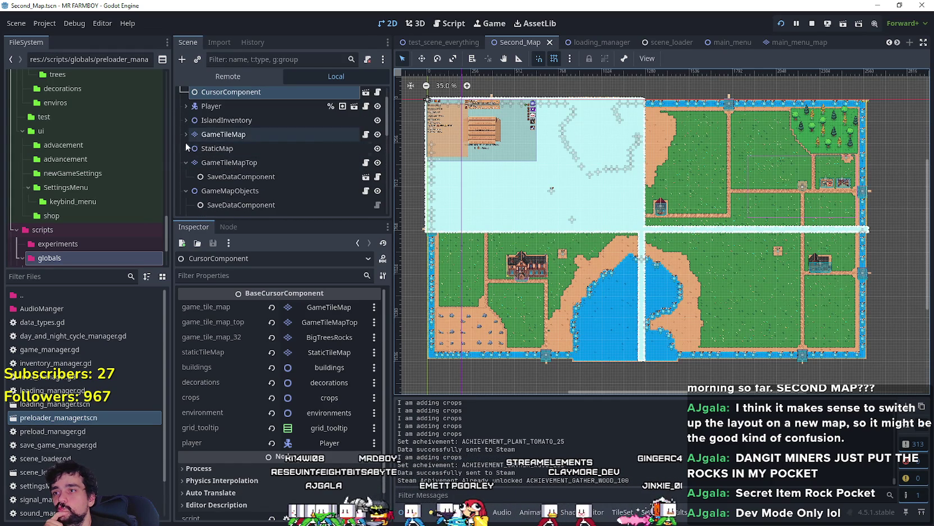
{"action": "left_click", "coordinate": [186, 148]}
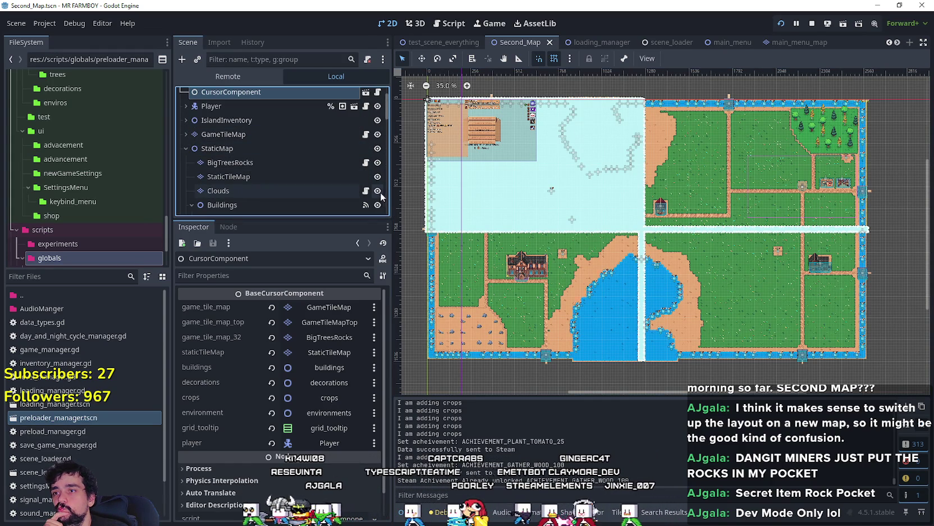
{"action": "left_click", "coordinate": [377, 191]}
Make the Clouds layer visible again and return to the running game.
{"action": "scroll", "coordinate": [624, 216], "scroll_direction": "up", "scroll_amount": 1}
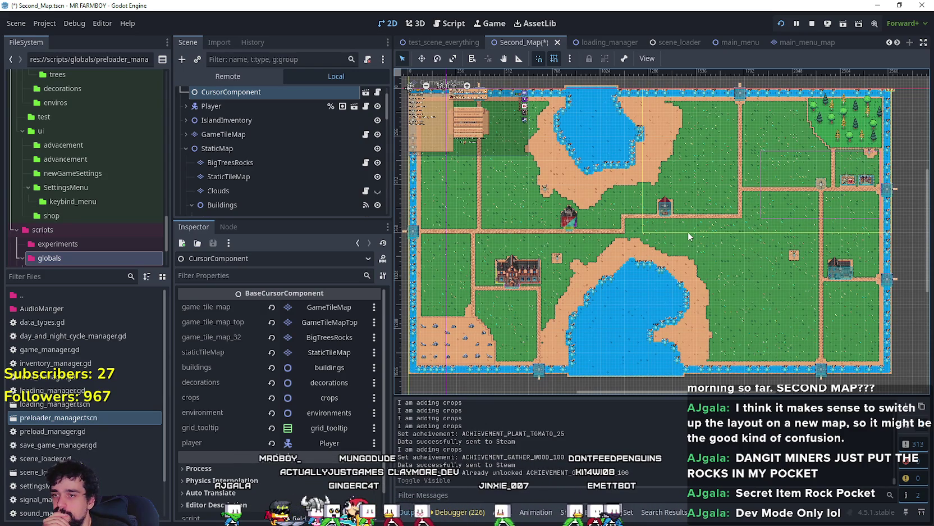
{"action": "left_click", "coordinate": [378, 191]}
{"action": "scroll", "coordinate": [325, 177], "scroll_direction": "down", "scroll_amount": 5}
{"action": "scroll", "coordinate": [321, 179], "scroll_direction": "down", "scroll_amount": 8}
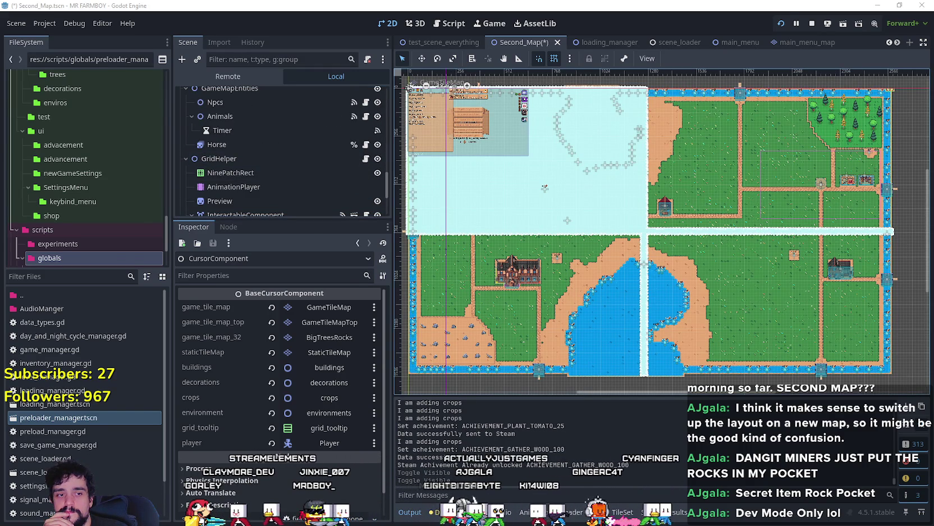
{"action": "scroll", "coordinate": [512, 284], "scroll_direction": "down", "scroll_amount": 5}
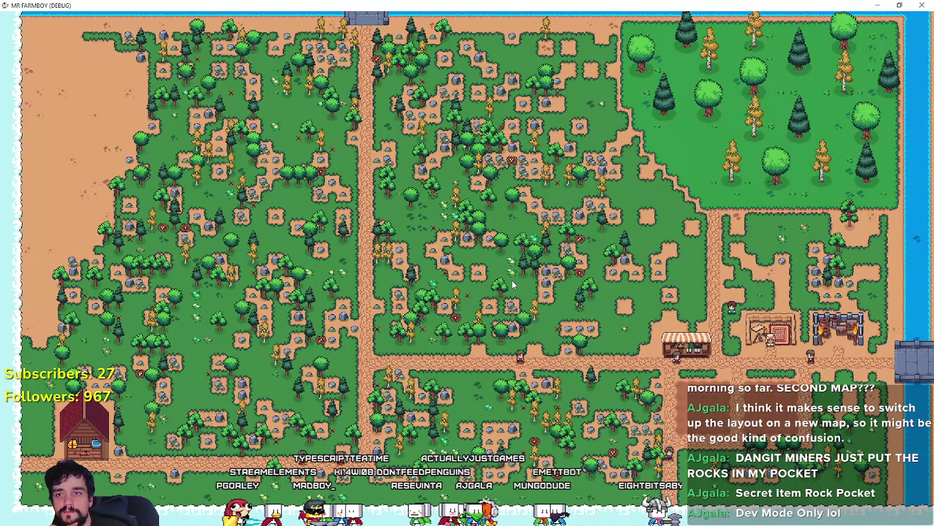
Walk the farmer north past the market up to the apple tree.
{"action": "scroll", "coordinate": [512, 280], "scroll_direction": "up", "scroll_amount": 5}
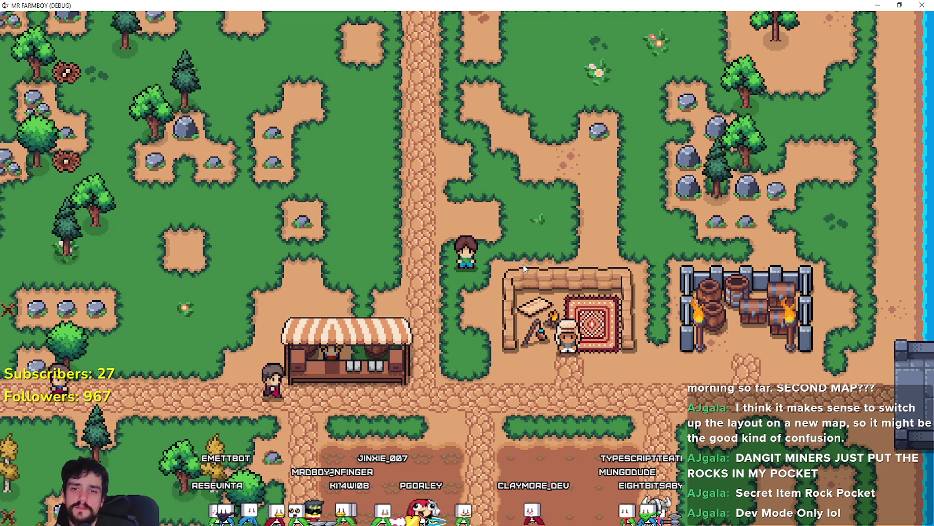
{"action": "key", "text": "w"}
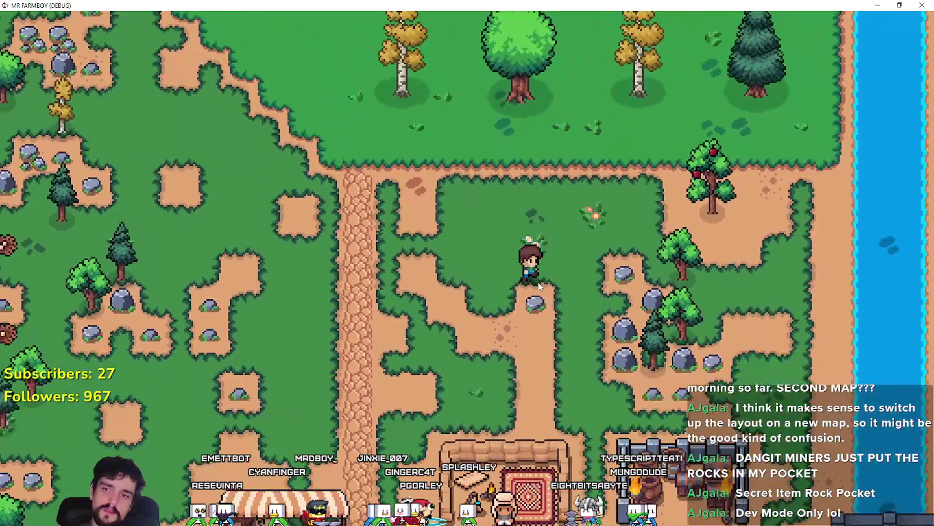
{"action": "key", "text": "w"}
{"action": "key", "text": "d"}
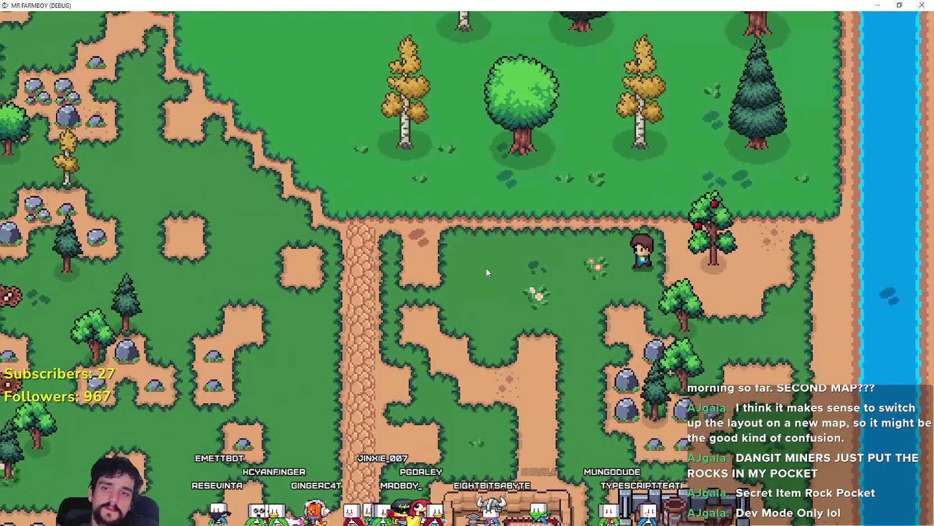
{"action": "scroll", "coordinate": [485, 267], "scroll_direction": "down", "scroll_amount": 3}
Gather rocks in the woods, raising stone from 76 to 78, then return to the market road.
{"action": "key", "text": "a"}
{"action": "key", "text": "s"}
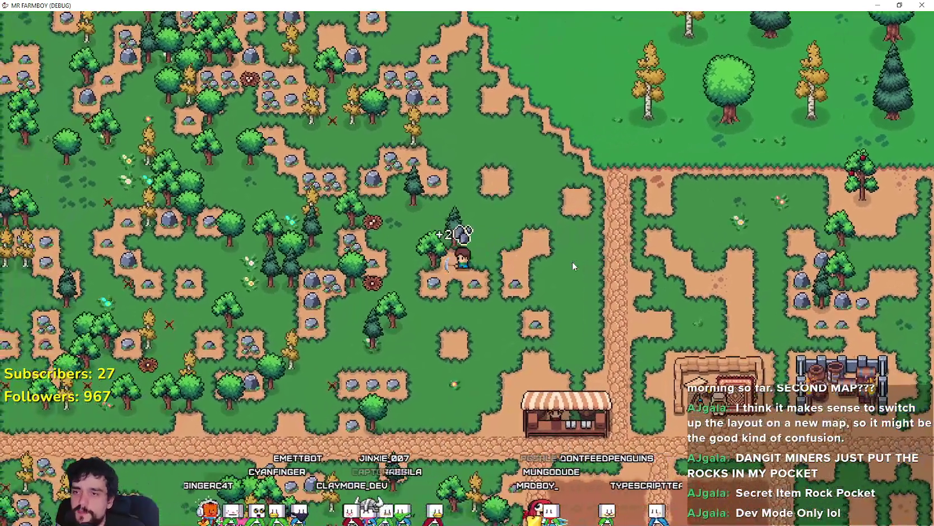
{"action": "key", "text": "d"}
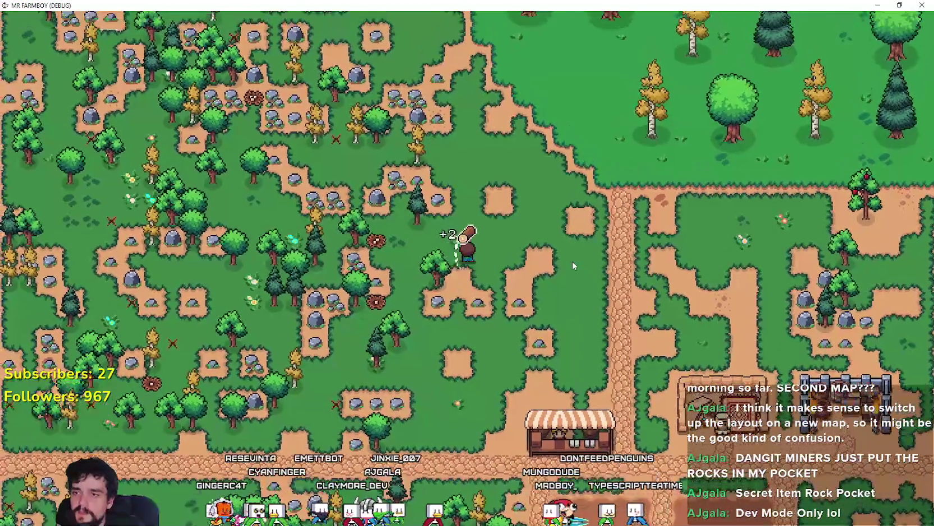
{"action": "key", "text": "s"}
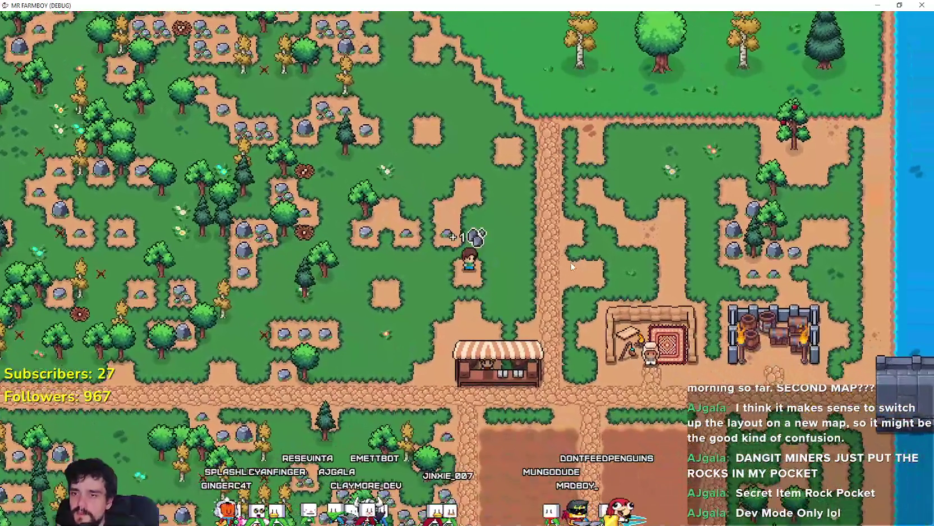
{"action": "key", "text": "d"}
{"action": "key", "text": "s"}
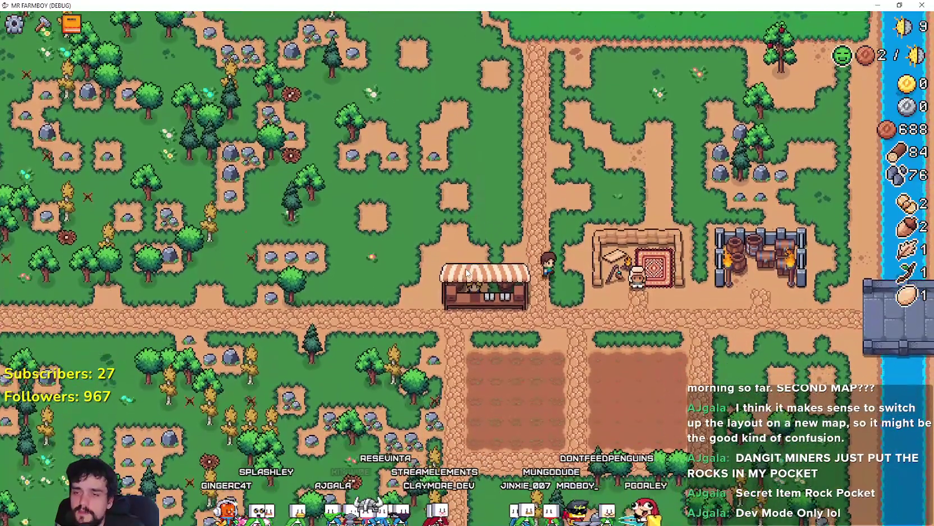
{"action": "scroll", "coordinate": [466, 273], "scroll_direction": "up", "scroll_amount": 3}
Walk past the blacksmith tent into the tilled field and open the Crafting panel.
{"action": "key", "text": "d"}
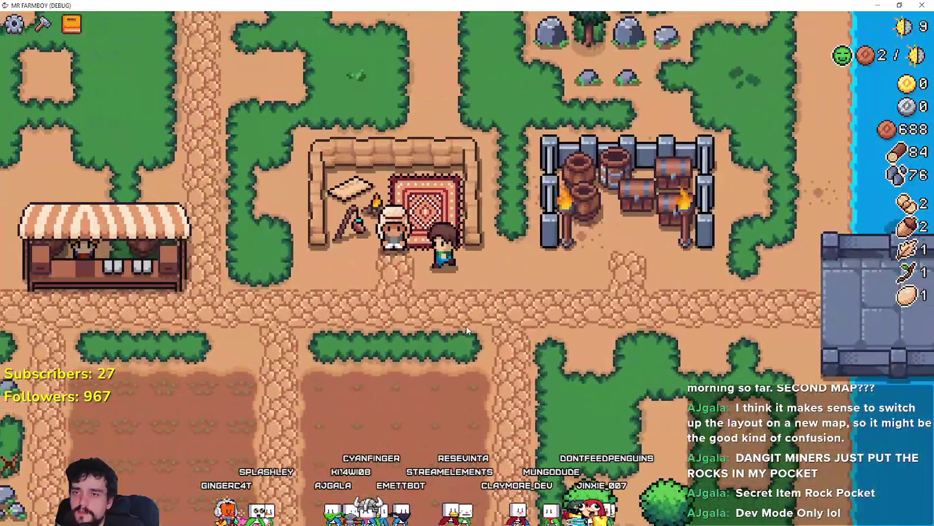
{"action": "key", "text": "a"}
{"action": "key", "text": "s"}
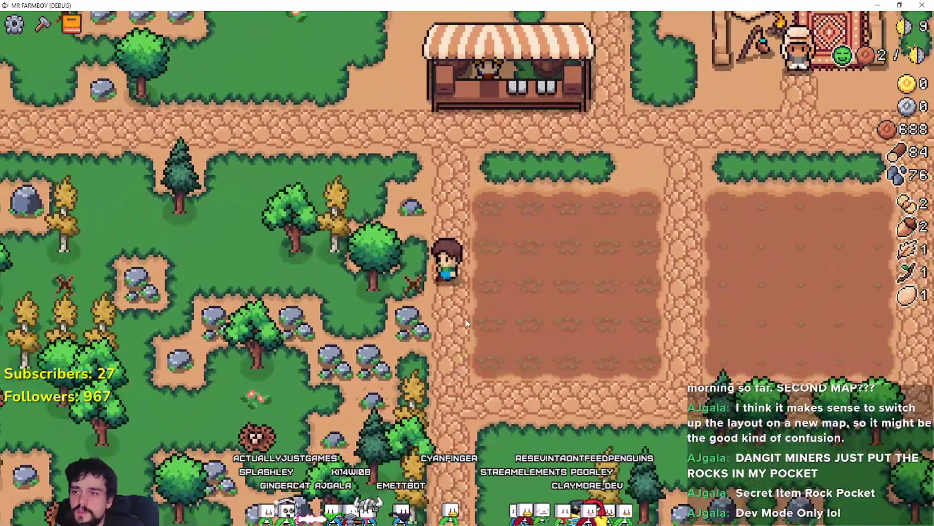
{"action": "scroll", "coordinate": [465, 317], "scroll_direction": "down", "scroll_amount": 2}
{"action": "key", "text": "d"}
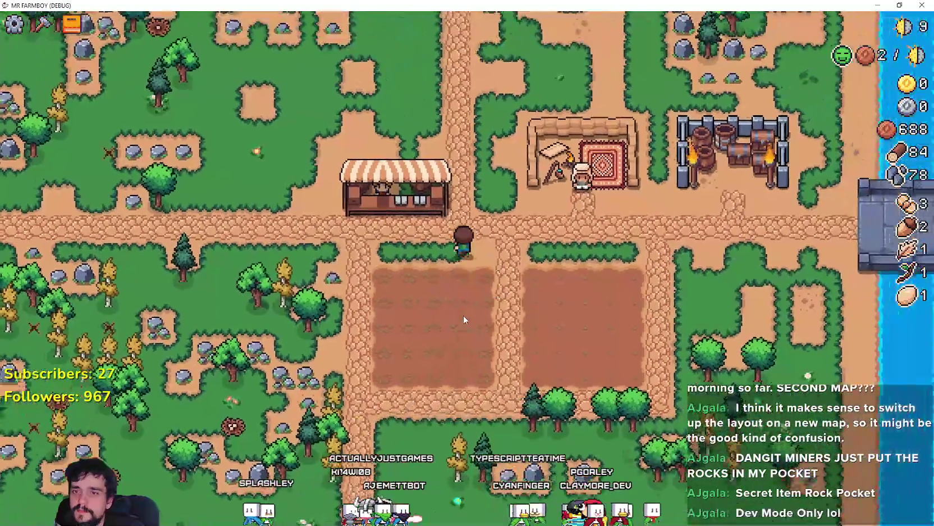
{"action": "key", "text": "Tab"}
{"action": "key", "text": "Tab"}
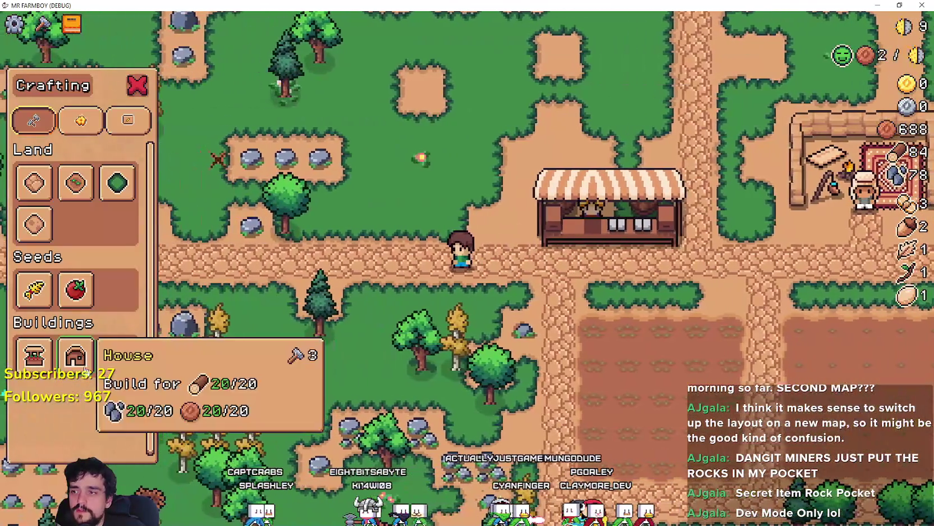
Choose House under Buildings and place it above the blacksmith tent.
{"action": "left_click", "coordinate": [85, 369]}
{"action": "scroll", "coordinate": [638, 314], "scroll_direction": "down", "scroll_amount": 4}
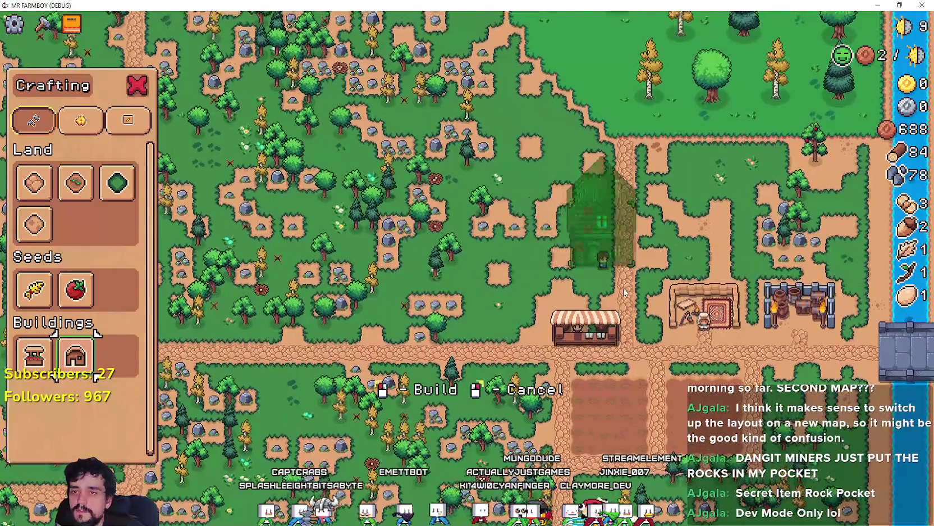
{"action": "scroll", "coordinate": [626, 288], "scroll_direction": "up", "scroll_amount": 4}
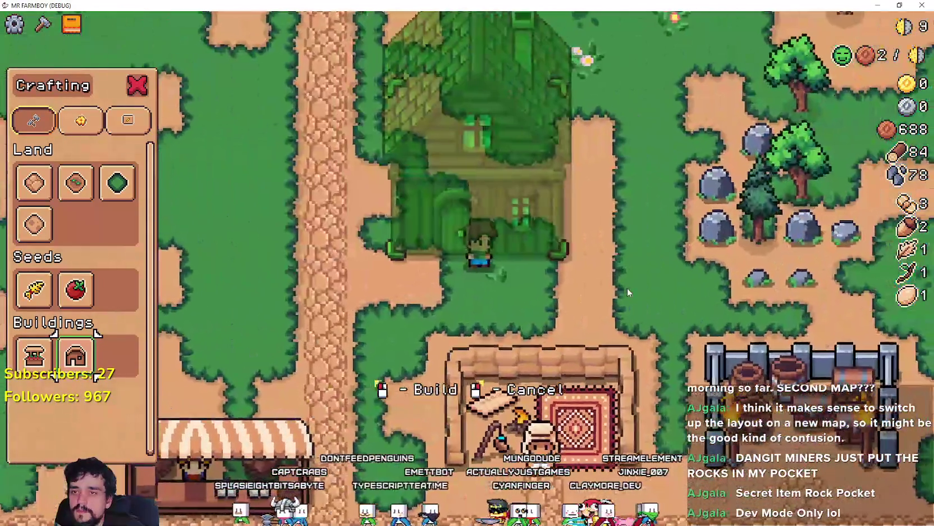
{"action": "left_click", "coordinate": [627, 288]}
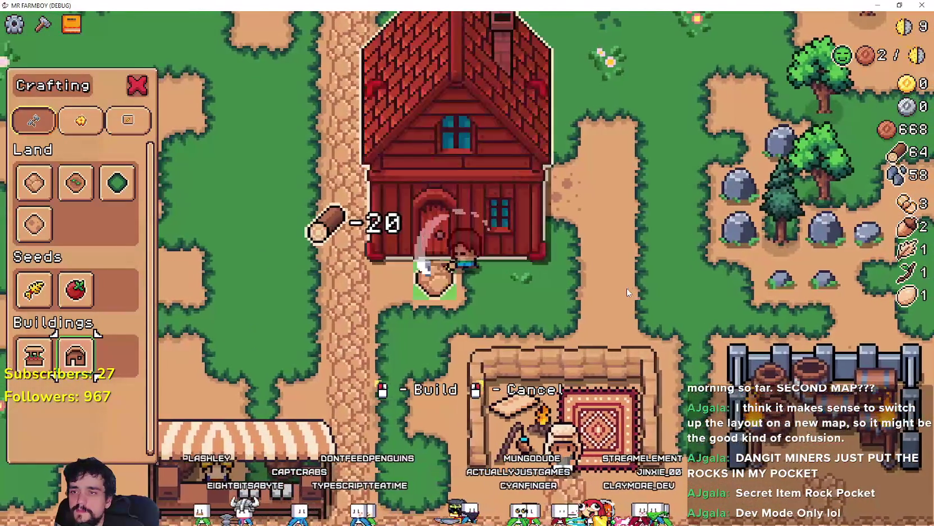
{"action": "scroll", "coordinate": [628, 292], "scroll_direction": "down", "scroll_amount": 2}
{"action": "scroll", "coordinate": [627, 292], "scroll_direction": "up", "scroll_amount": 1}
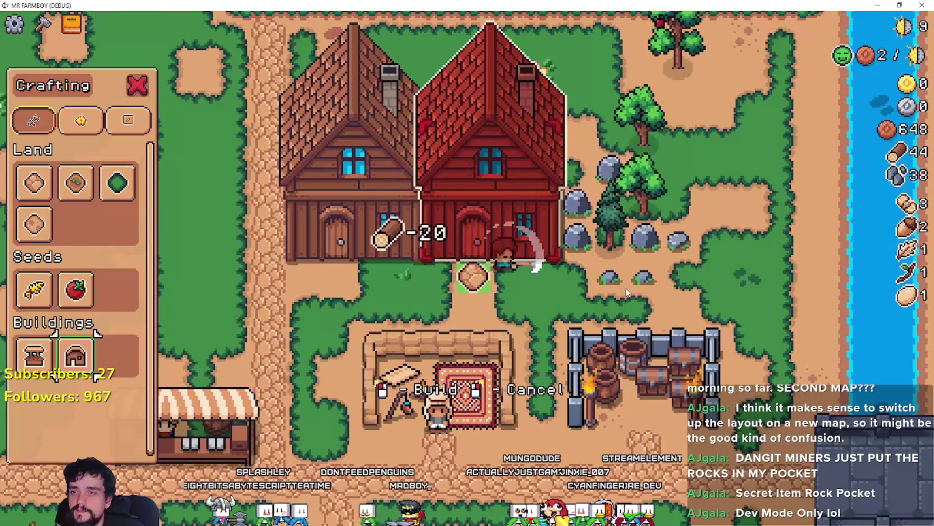
{"action": "left_click", "coordinate": [74, 189]}
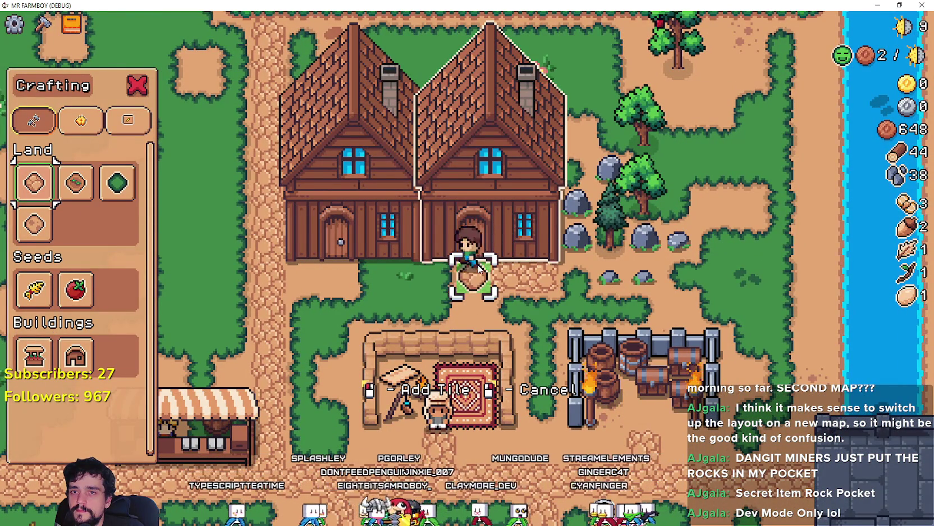
Walk along the houses to the nearby rocks and mine them for stone.
{"action": "key", "text": "a"}
{"action": "key", "text": "d"}
{"action": "key", "text": "Escape"}
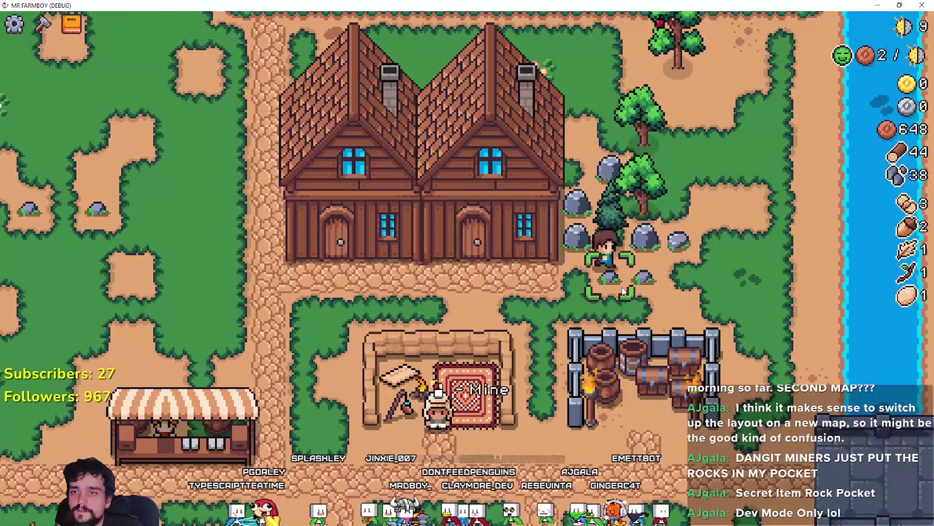
{"action": "key", "text": "d"}
{"action": "key", "text": "w"}
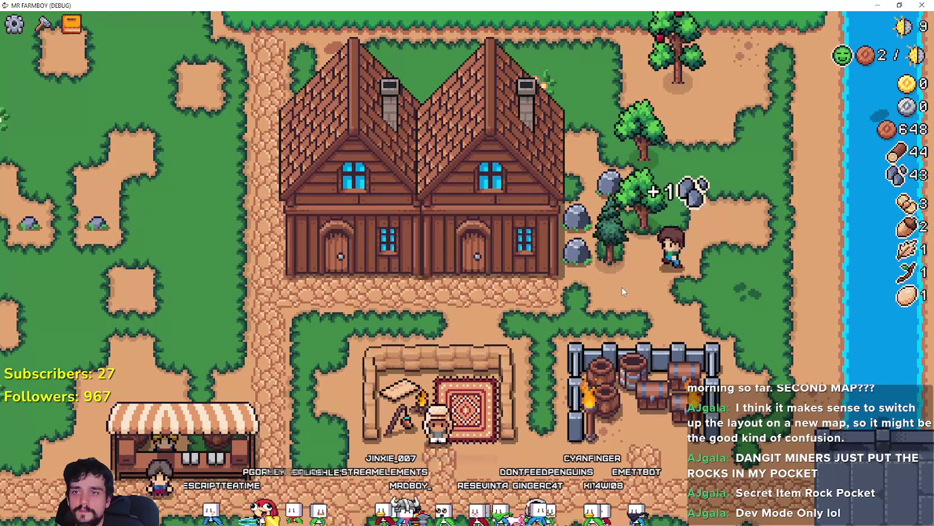
Gather stone and chop the tree to the right (stone 49, logs 48), then return to the house.
{"action": "key", "text": "w"}
{"action": "key", "text": "d"}
{"action": "key", "text": "w"}
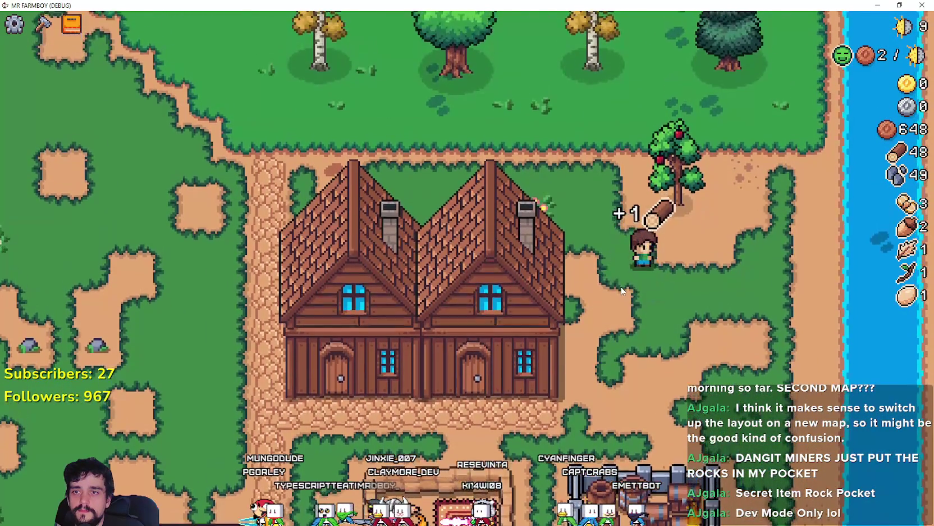
{"action": "key", "text": "s"}
{"action": "key", "text": "c"}
{"action": "key", "text": "a"}
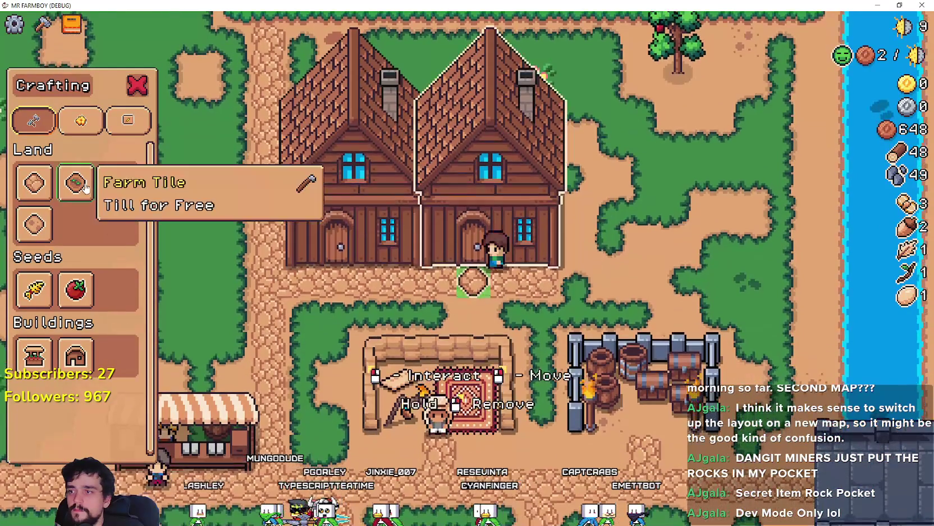
{"action": "key", "text": "Escape"}
Hire two farmers at the right-hand house, filling both beds.
{"action": "key", "text": "d"}
{"action": "key", "text": "e"}
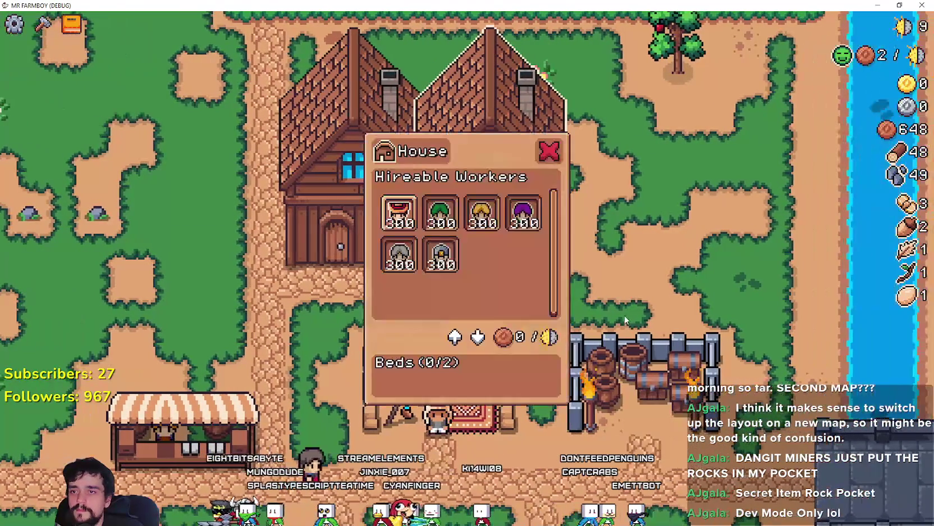
{"action": "key", "text": "a"}
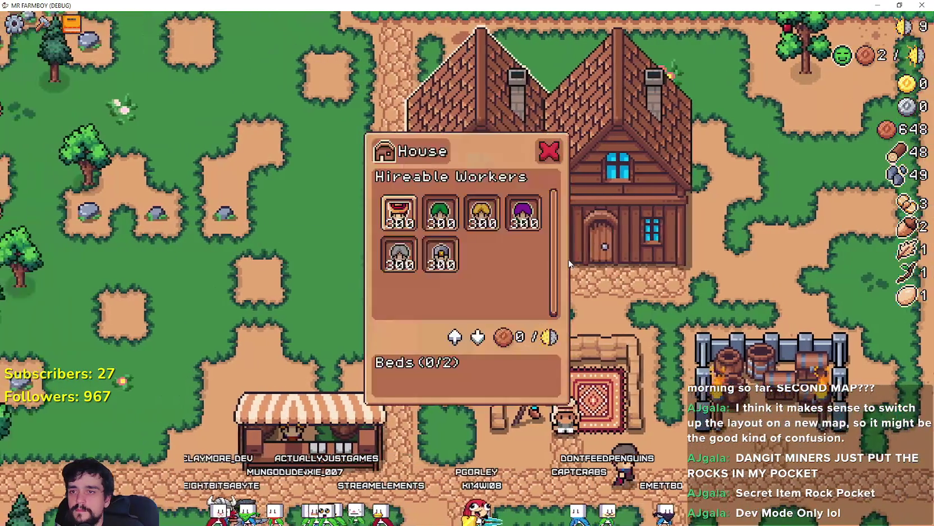
{"action": "left_click", "coordinate": [414, 212]}
{"action": "left_click", "coordinate": [404, 210]}
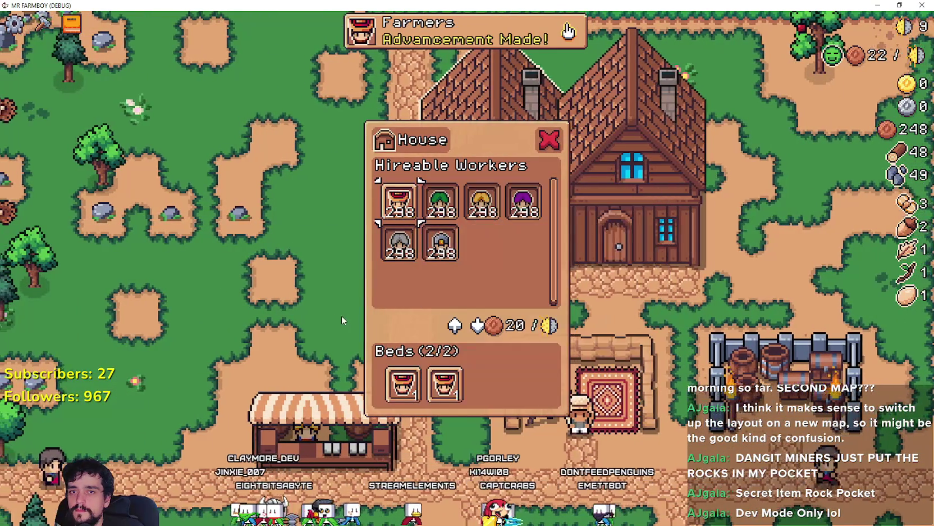
Walk away from the house past the tilled fields back to the market stall.
{"action": "key", "text": "s"}
{"action": "key", "text": "a"}
{"action": "key", "text": "c"}
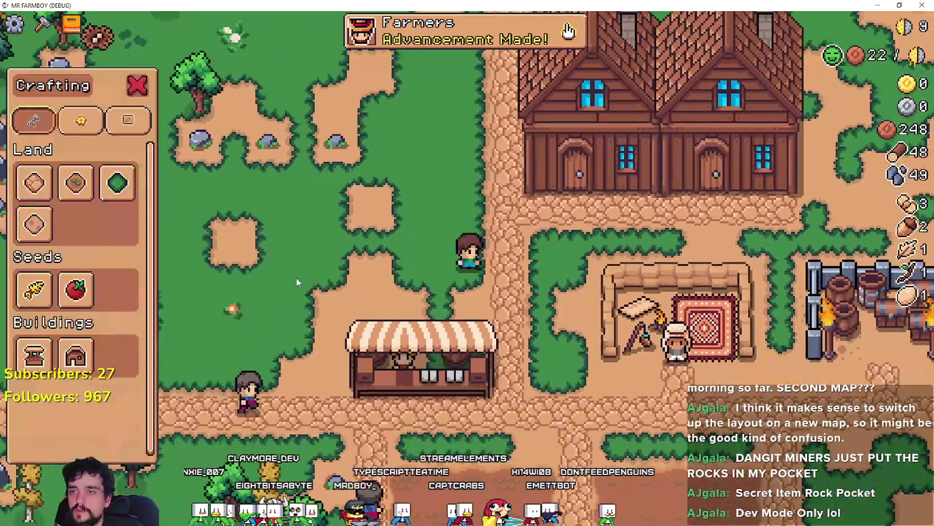
{"action": "key", "text": "s"}
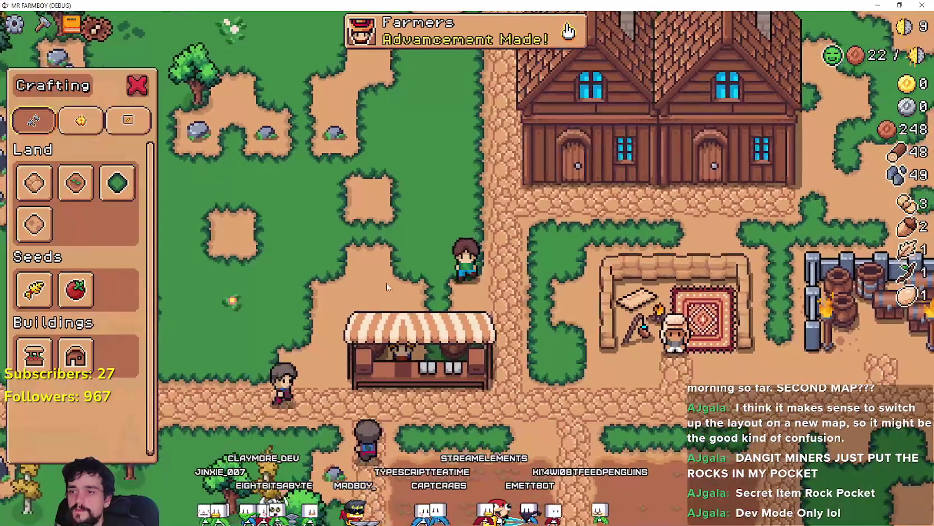
{"action": "key", "text": "d"}
{"action": "key", "text": "c"}
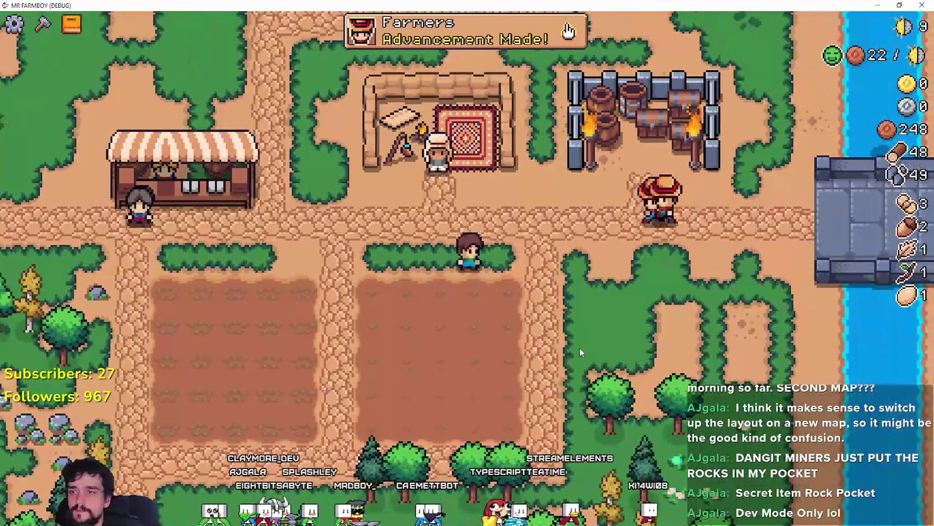
{"action": "key", "text": "a"}
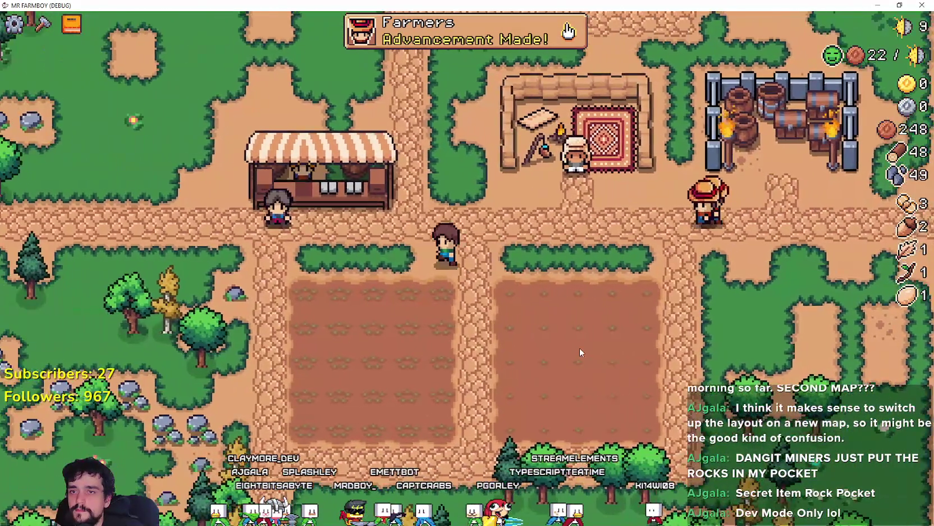
{"action": "key", "text": "a"}
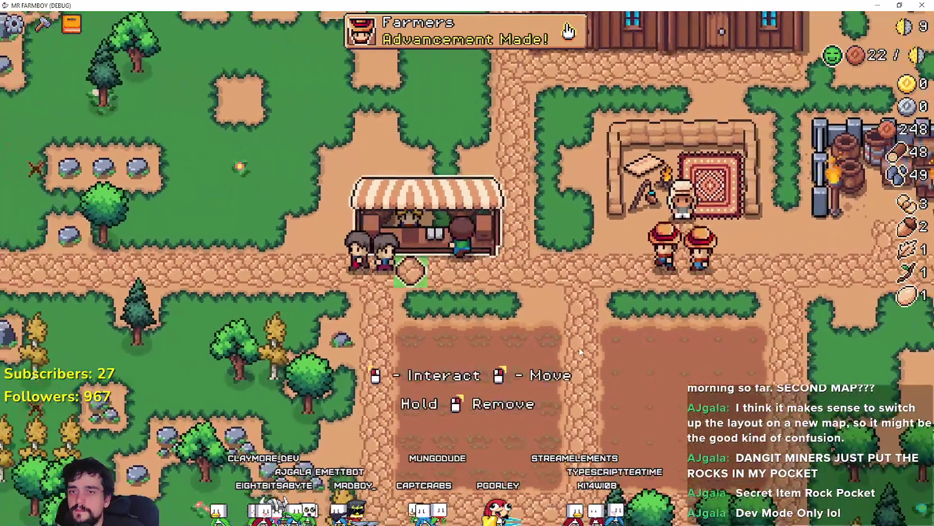
Remove the egg and tomato from the Sell list and sell the acorn, reaching 227 coins.
{"action": "key", "text": "e"}
{"action": "left_click", "coordinate": [445, 384]}
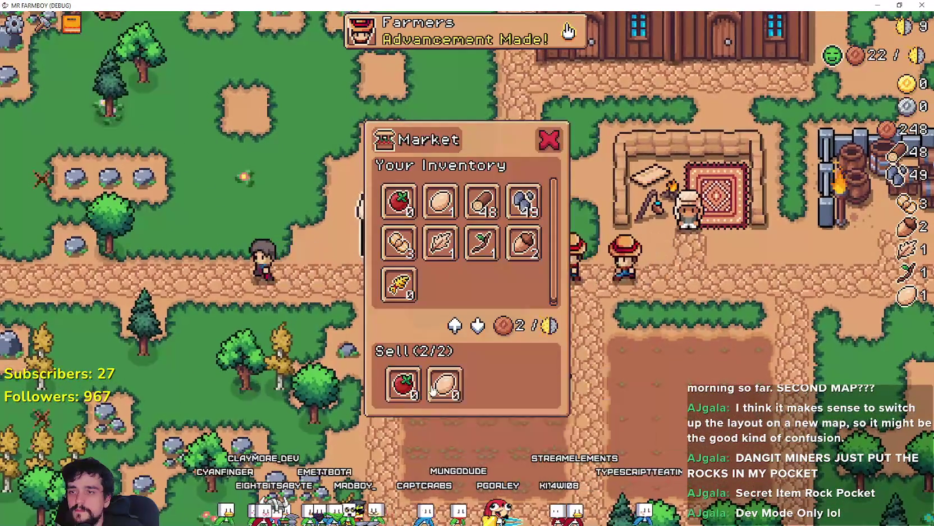
{"action": "left_click", "coordinate": [404, 384]}
{"action": "left_click", "coordinate": [523, 254]}
Walk north to the water's edge, chopping trees and mining rocks for wood and stone.
{"action": "key", "text": "w"}
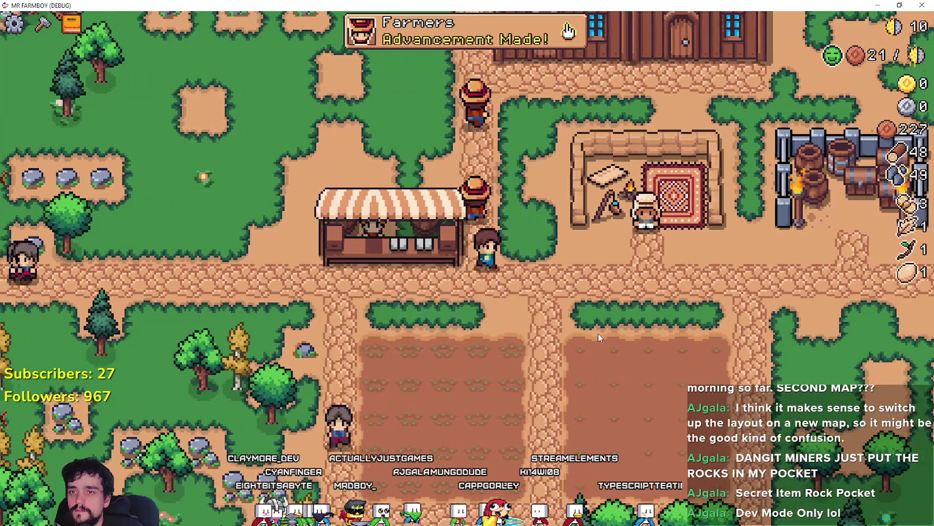
{"action": "scroll", "coordinate": [598, 332], "scroll_direction": "down", "scroll_amount": 2}
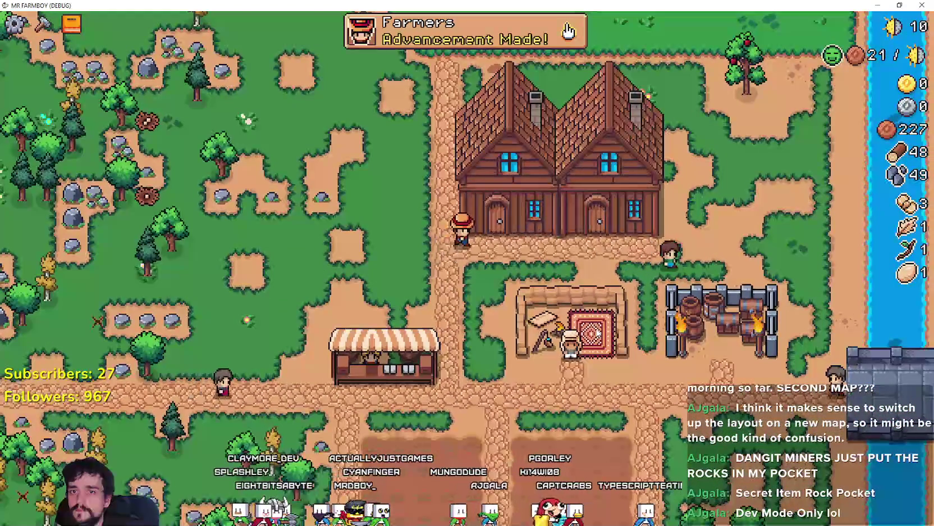
{"action": "key", "text": "w"}
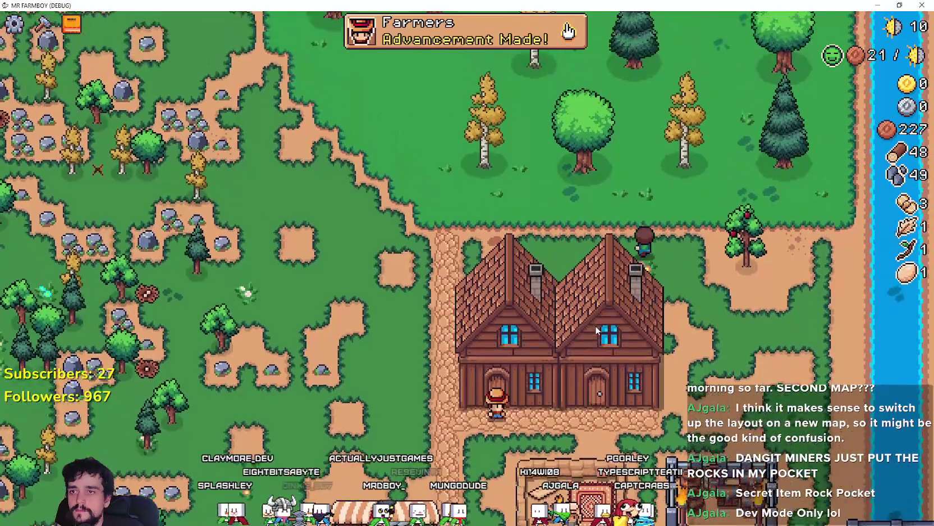
{"action": "key", "text": "w"}
{"action": "key", "text": "a"}
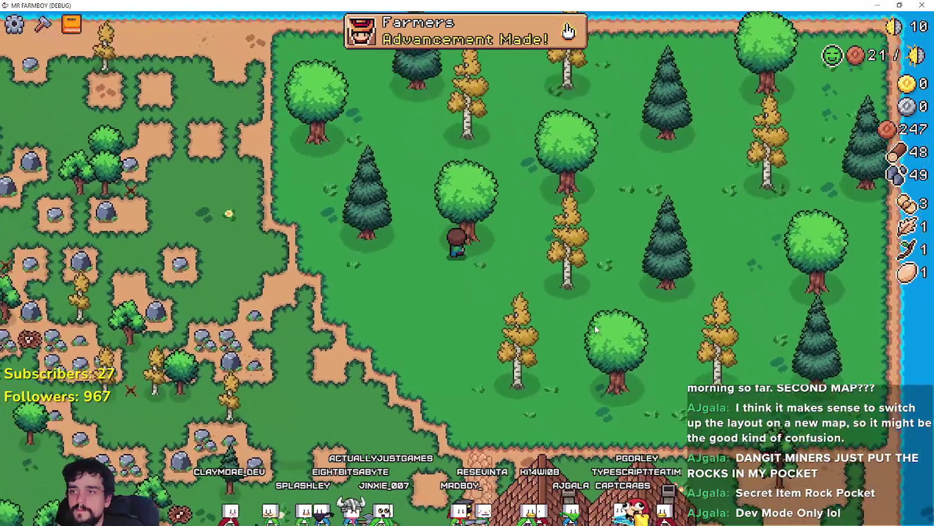
{"action": "key", "text": "a"}
{"action": "scroll", "coordinate": [593, 321], "scroll_direction": "up", "scroll_amount": 2}
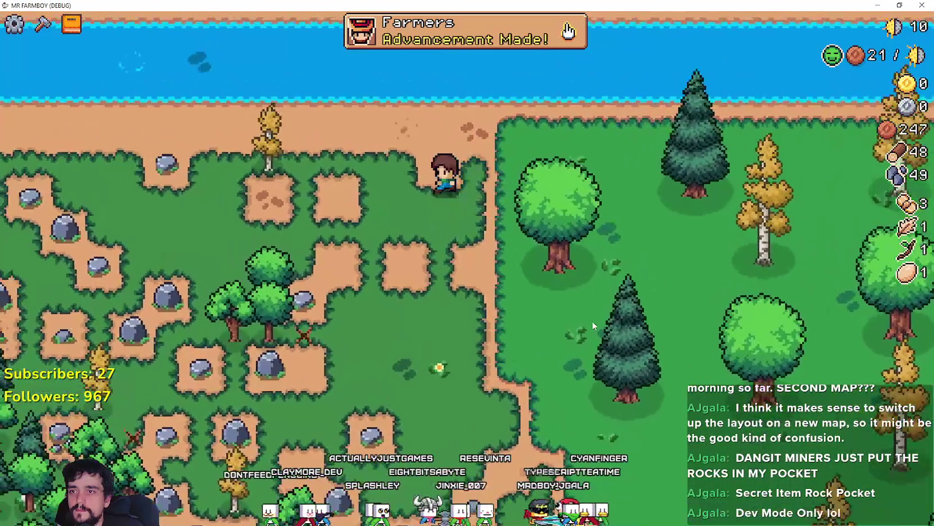
{"action": "key", "text": "a"}
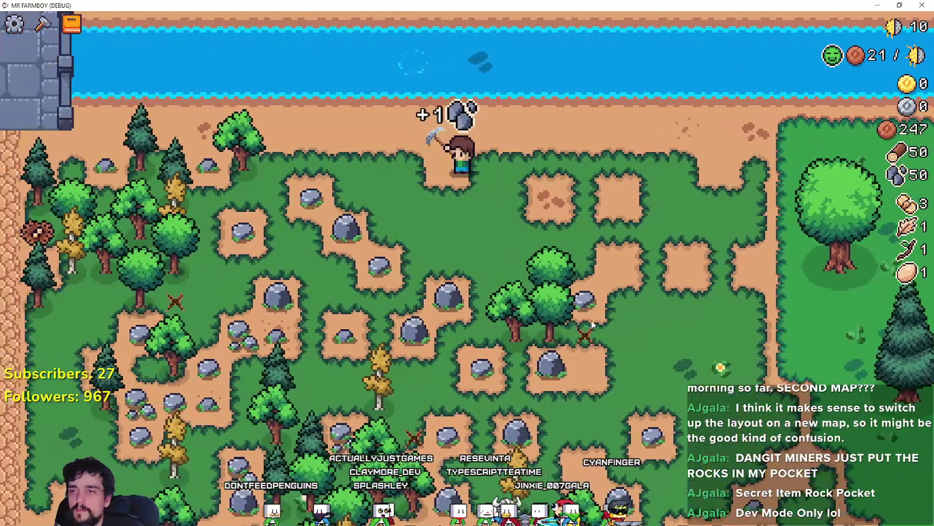
{"action": "key", "text": "a"}
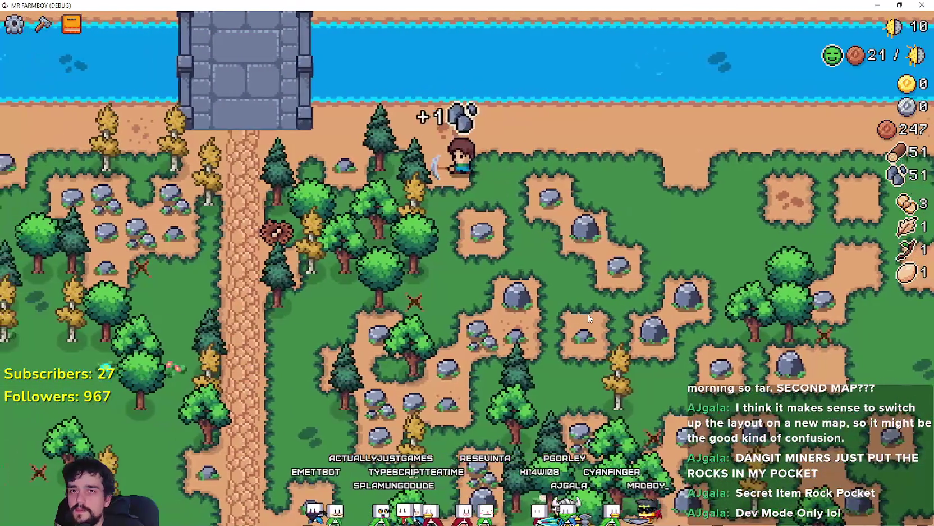
{"action": "key", "text": "a"}
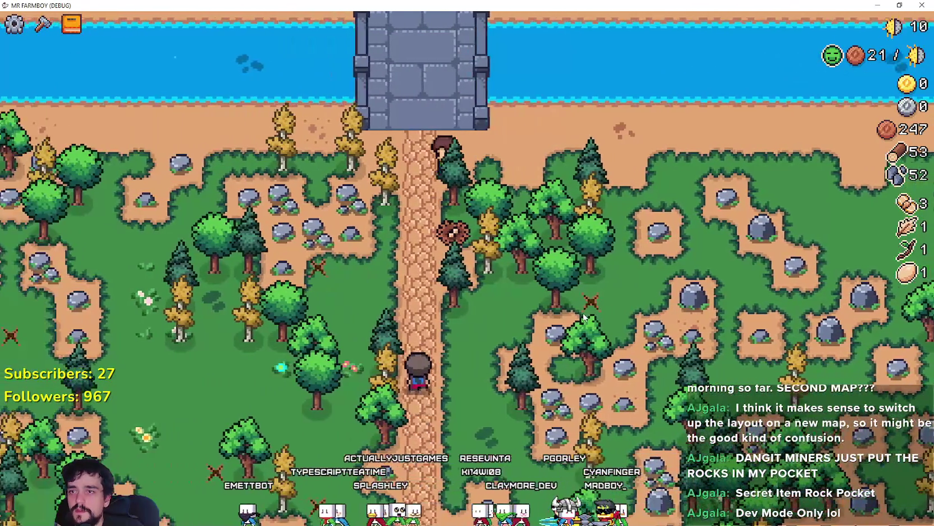
{"action": "key", "text": "d"}
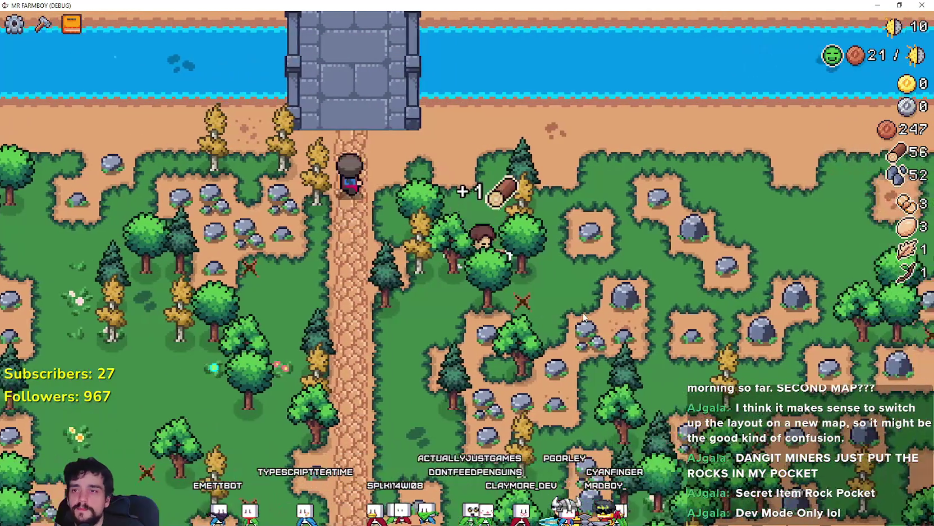
{"action": "key", "text": "w"}
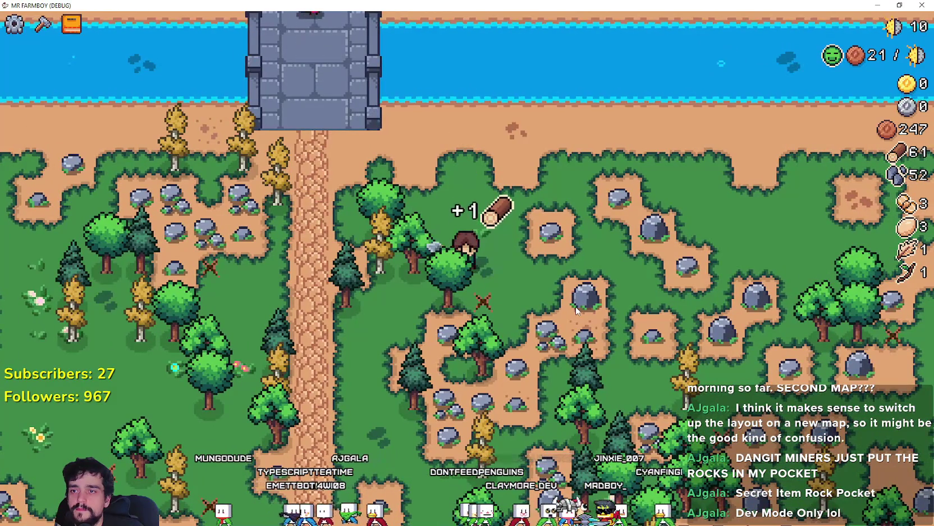
{"action": "key", "text": "s"}
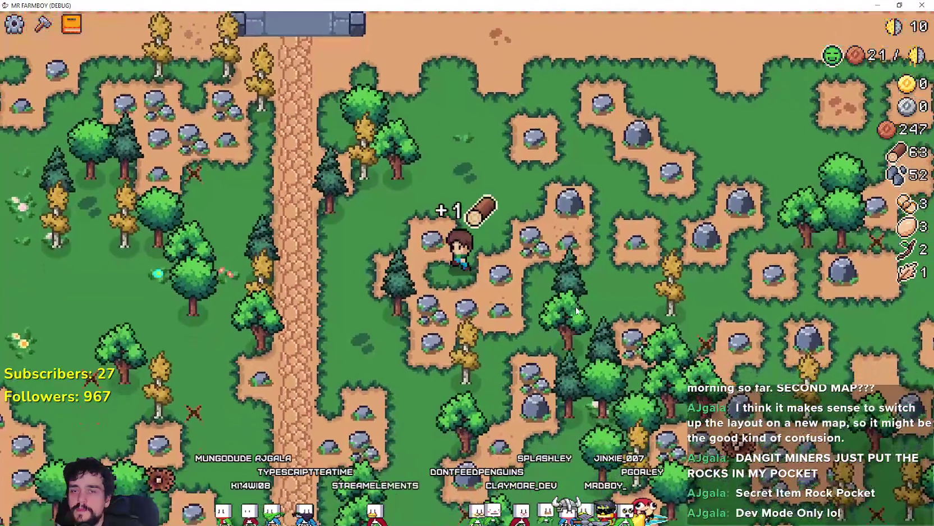
{"action": "key", "text": "a"}
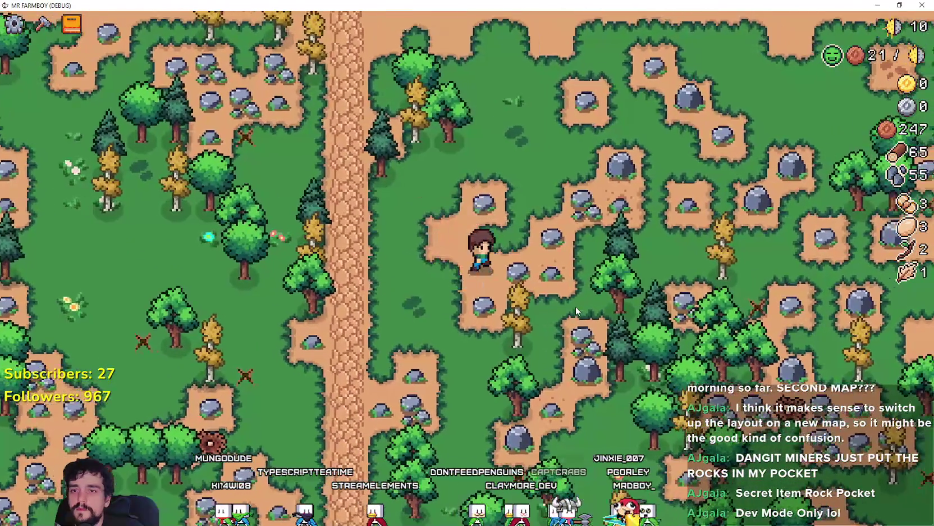
{"action": "key", "text": "d"}
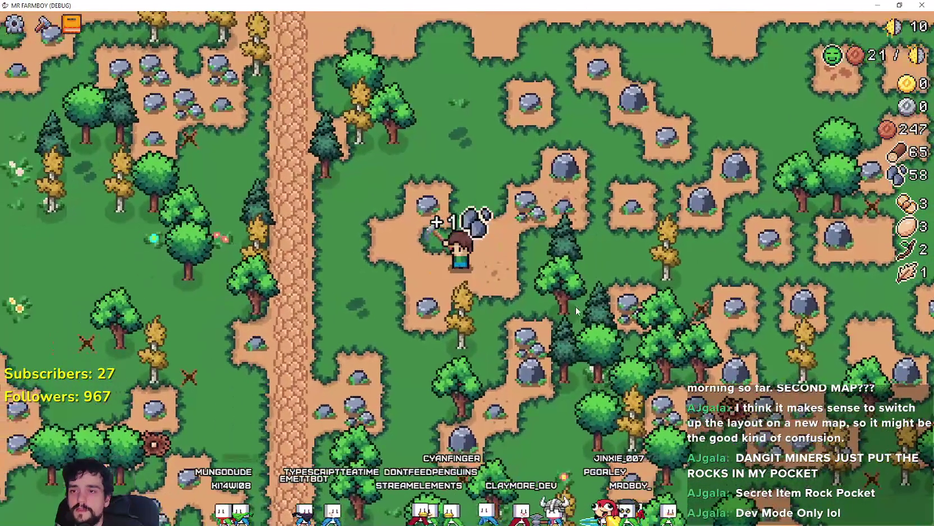
{"action": "key", "text": "a"}
{"action": "key", "text": "s"}
{"action": "key", "text": "d"}
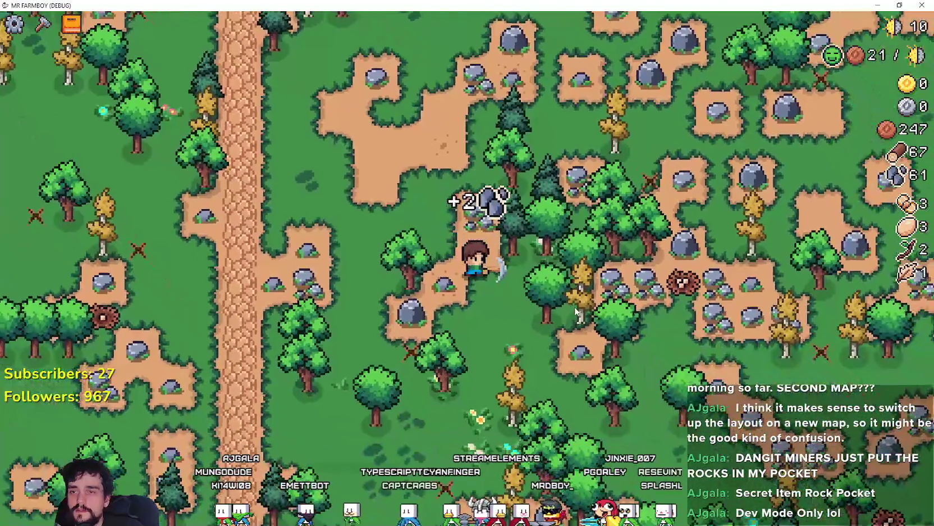
{"action": "key", "text": "s"}
{"action": "key", "text": "d"}
{"action": "key", "text": "s"}
{"action": "key", "text": "d"}
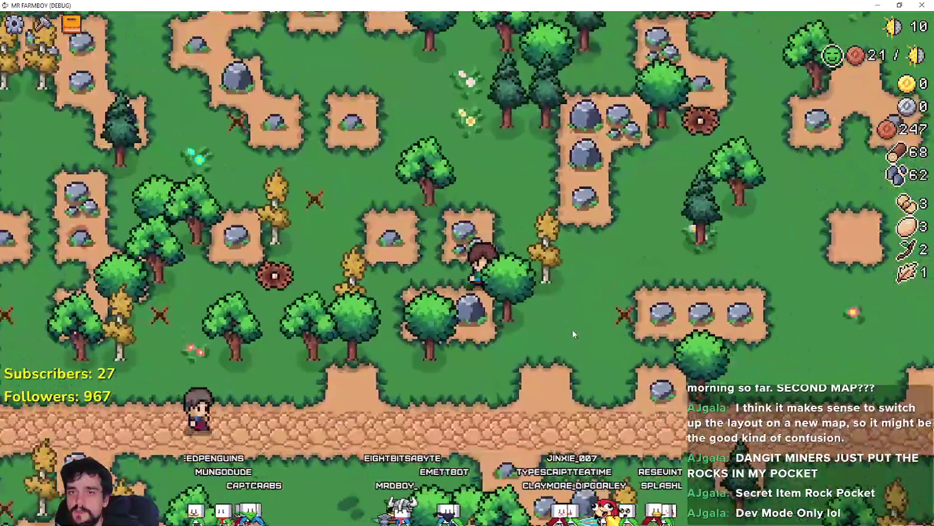
Head back toward the farm, then return into the woods chopping a tree and mining a rock.
{"action": "scroll", "coordinate": [572, 329], "scroll_direction": "down", "scroll_amount": 5}
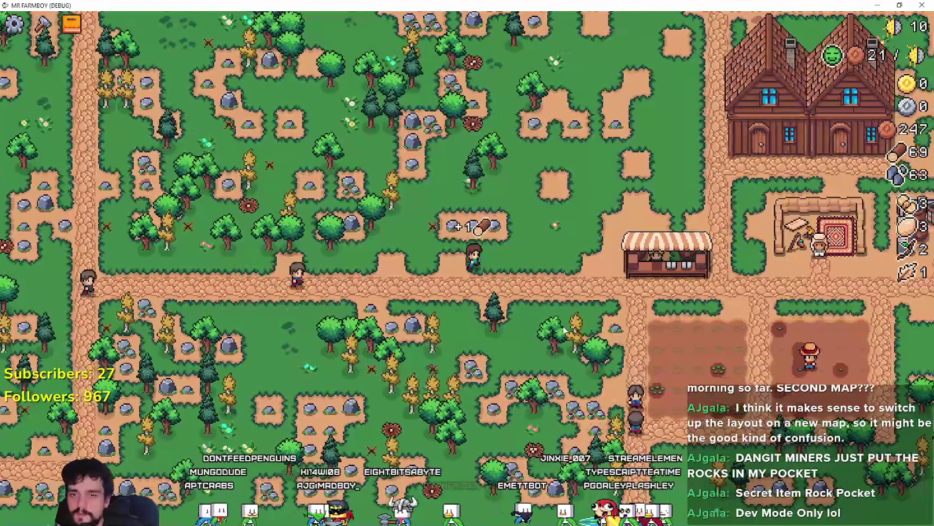
{"action": "key", "text": "d"}
{"action": "key", "text": "s"}
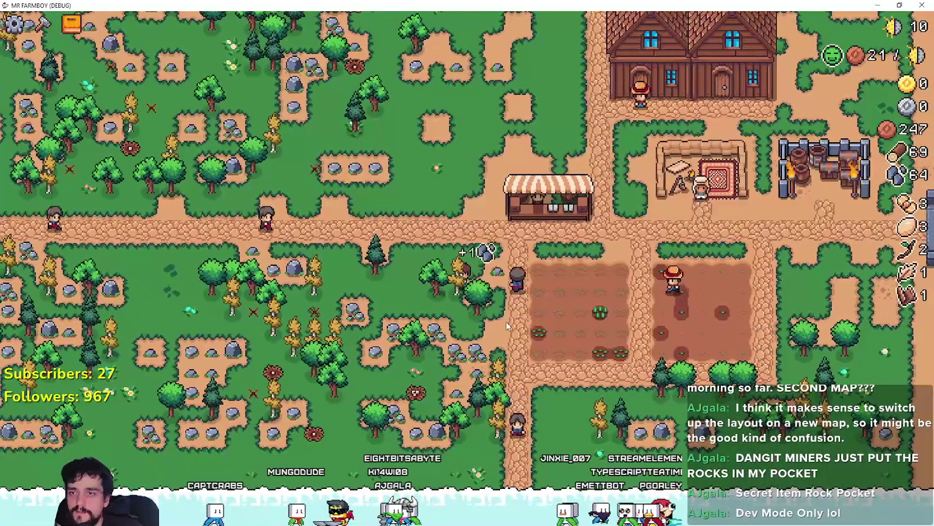
{"action": "key", "text": "d"}
{"action": "key", "text": "w"}
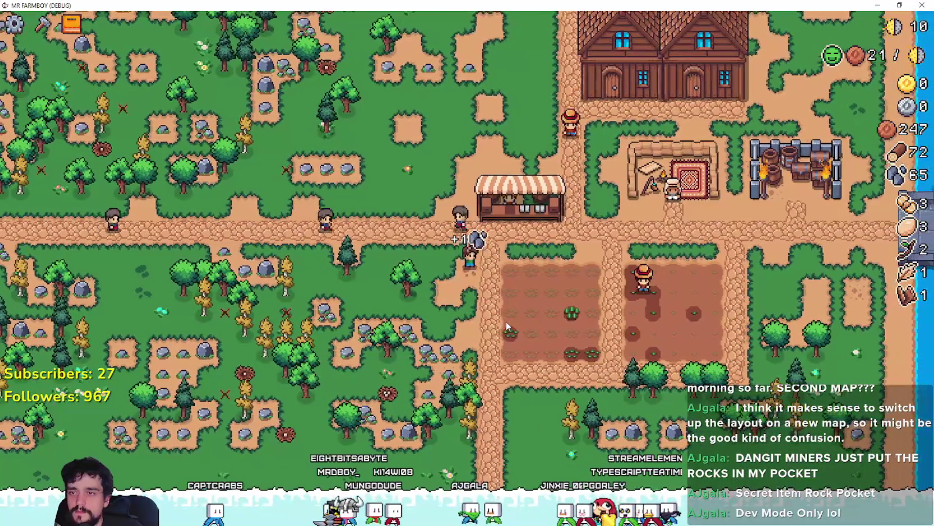
{"action": "key", "text": "d"}
{"action": "scroll", "coordinate": [491, 310], "scroll_direction": "up", "scroll_amount": 3}
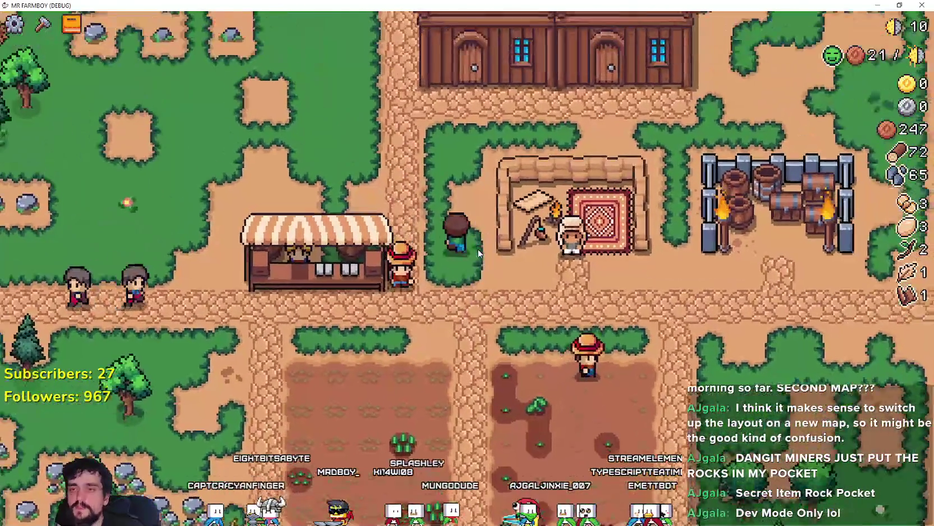
{"action": "key", "text": "w"}
{"action": "key", "text": "a"}
{"action": "key", "text": "w"}
{"action": "key", "text": "a"}
{"action": "key", "text": "w"}
{"action": "key", "text": "a"}
{"action": "key", "text": "a"}
{"action": "key", "text": "s"}
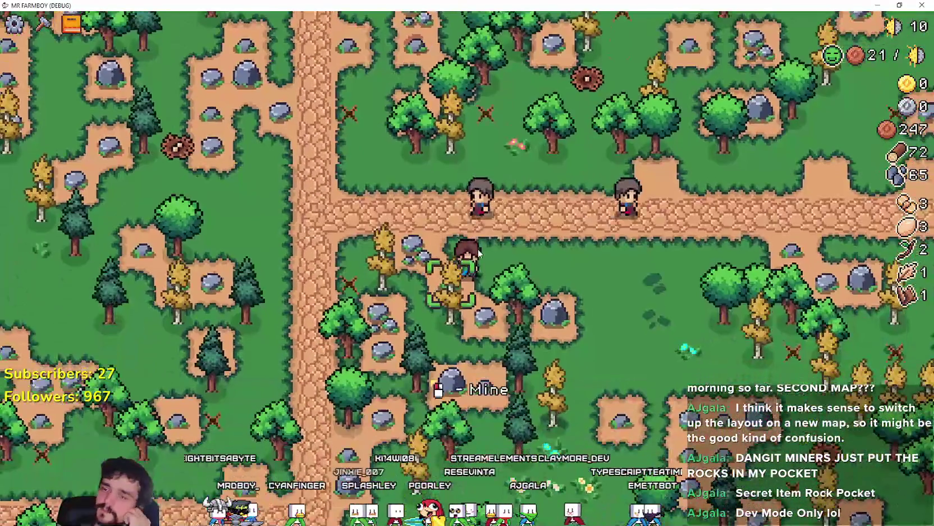
{"action": "key", "text": "w"}
{"action": "key", "text": "d"}
{"action": "key", "text": "d"}
{"action": "key", "text": "w"}
{"action": "key", "text": "w"}
{"action": "key", "text": "w"}
Follow the farm road left, collecting logs and mining the rock patch for more stone.
{"action": "key", "text": "d"}
{"action": "key", "text": "a"}
{"action": "key", "text": "s"}
{"action": "key", "text": "s"}
{"action": "key", "text": "d"}
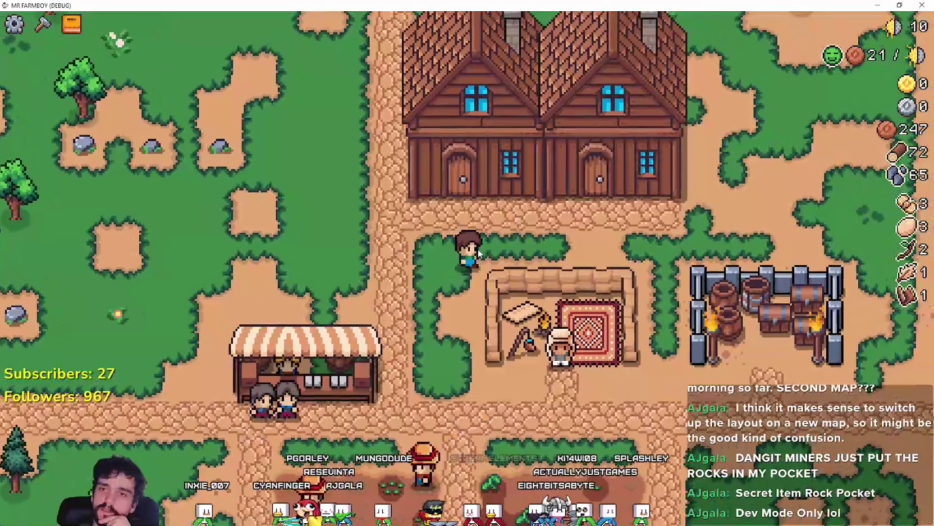
{"action": "key", "text": "d"}
{"action": "key", "text": "w"}
{"action": "key", "text": "a"}
{"action": "key", "text": "s"}
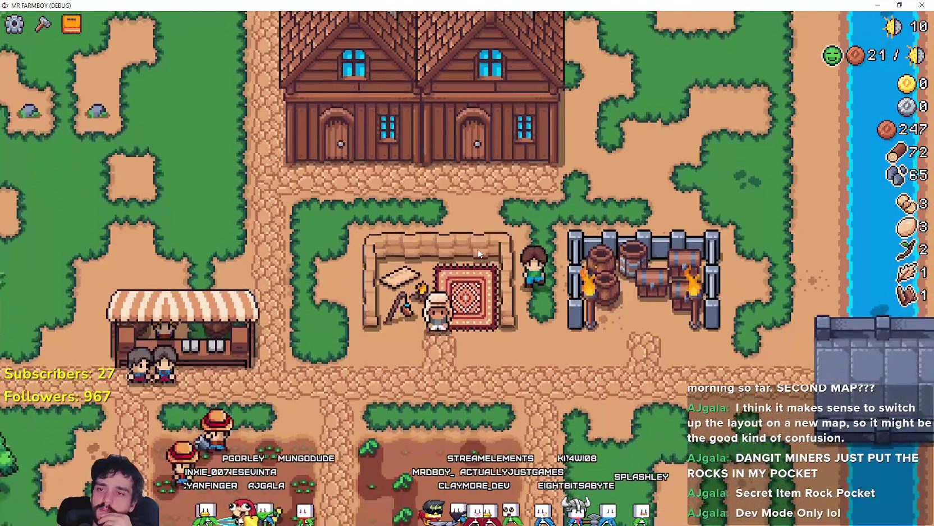
{"action": "key", "text": "a"}
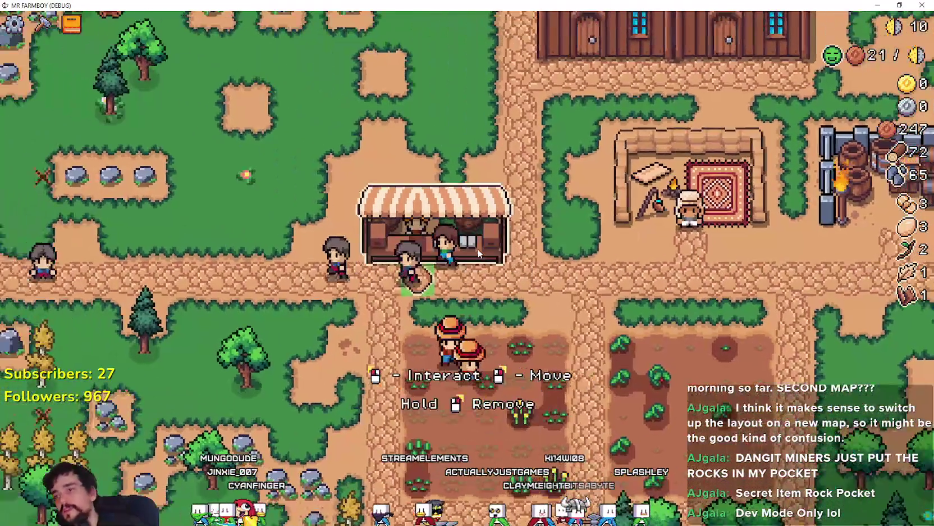
{"action": "key", "text": "s"}
{"action": "key", "text": "s"}
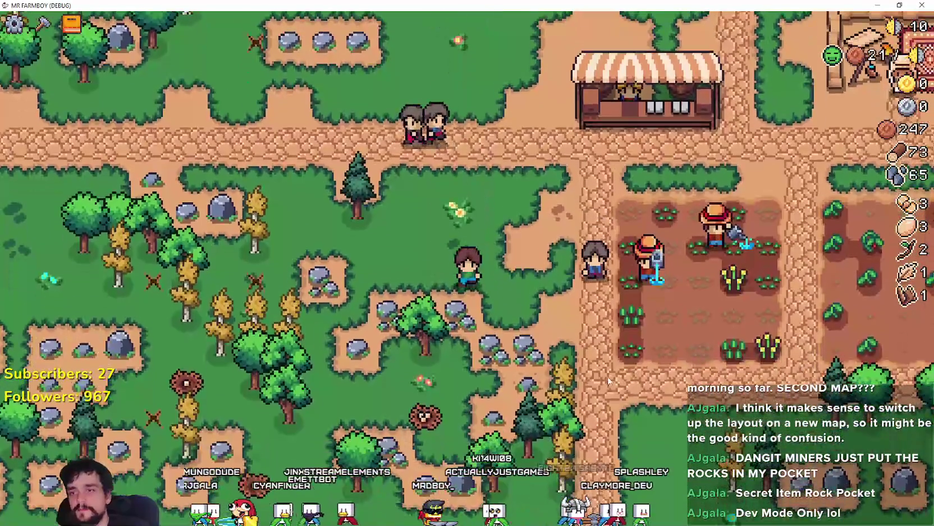
{"action": "key", "text": "d"}
{"action": "key", "text": "s"}
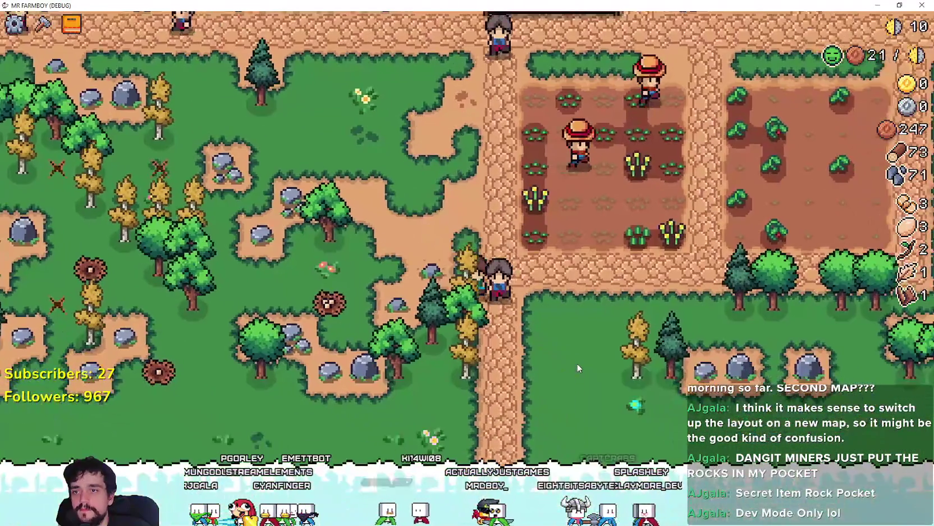
{"action": "key", "text": "s"}
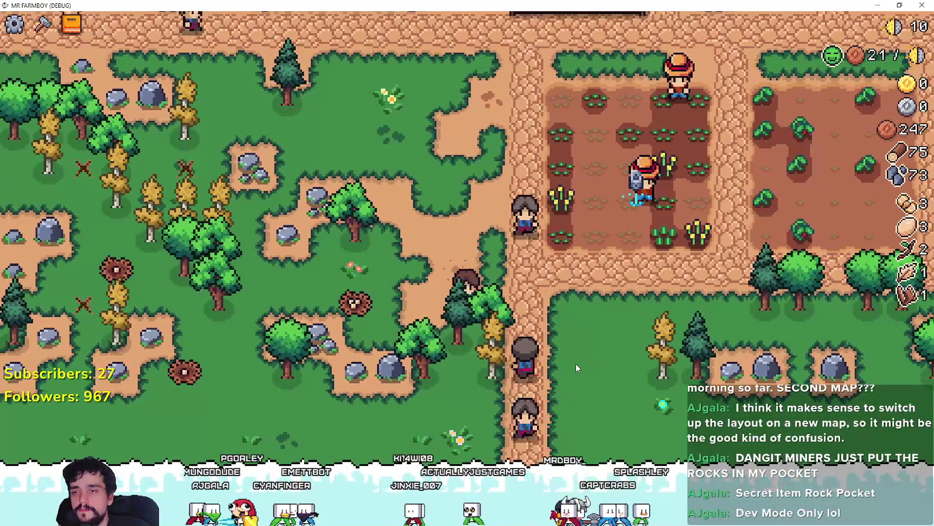
{"action": "key", "text": "d"}
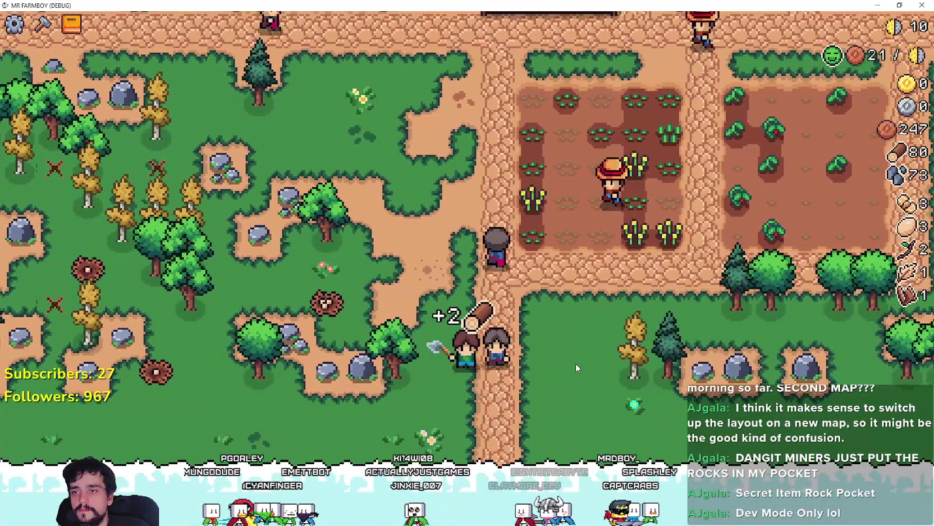
{"action": "key", "text": "a"}
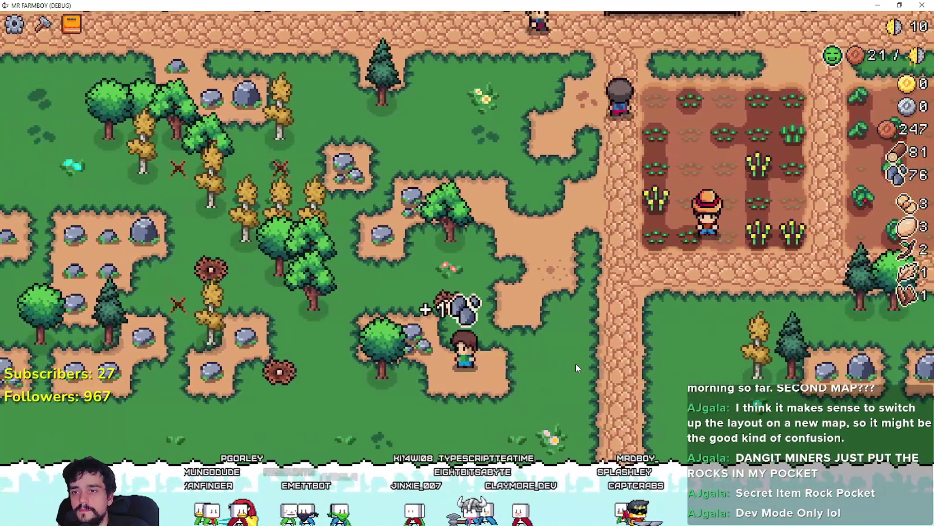
{"action": "key", "text": "w"}
{"action": "key", "text": "a"}
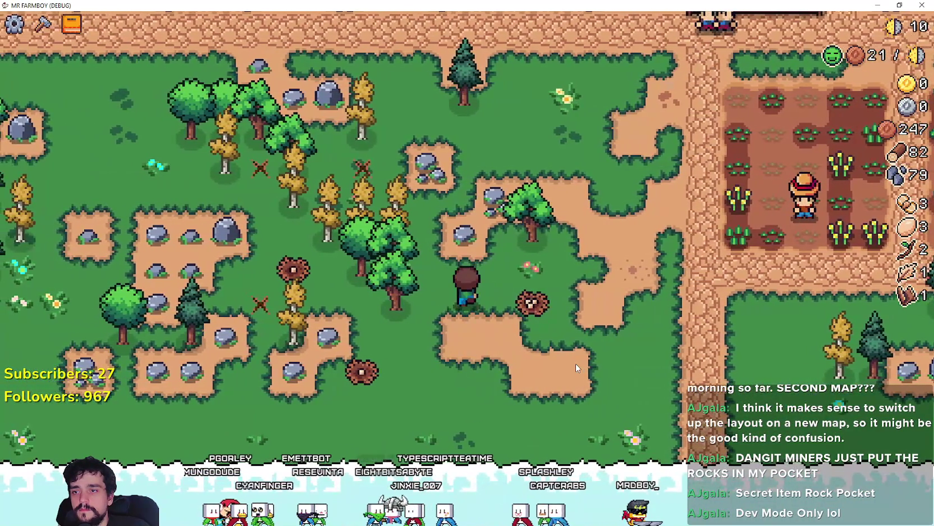
{"action": "key", "text": "w"}
{"action": "key", "text": "d"}
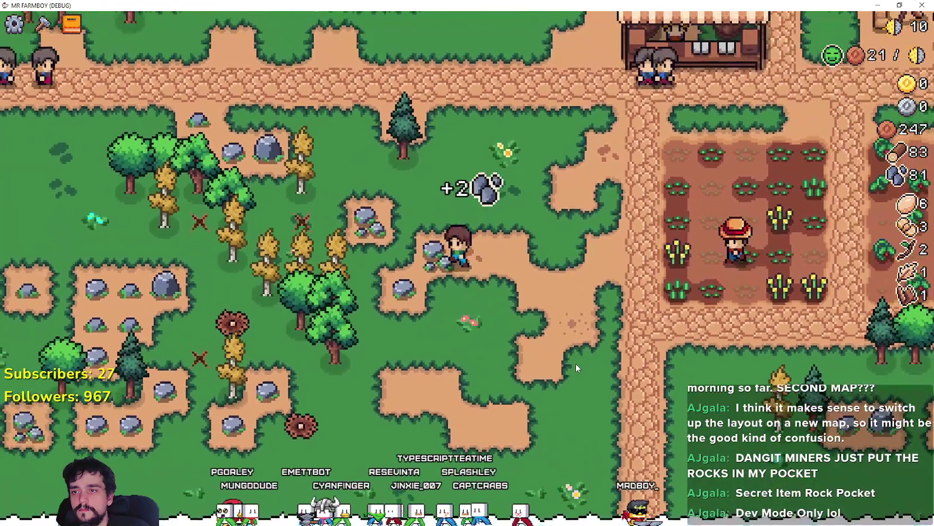
{"action": "key", "text": "a"}
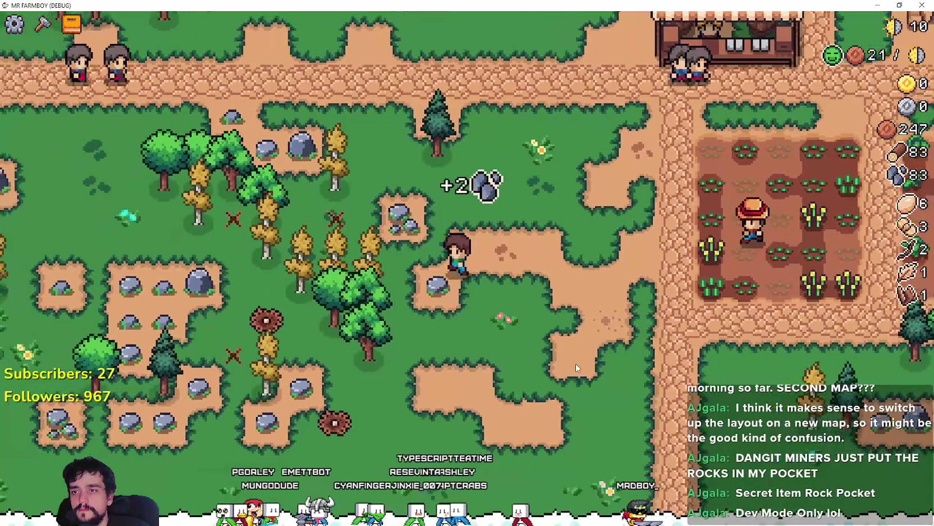
{"action": "key", "text": "w"}
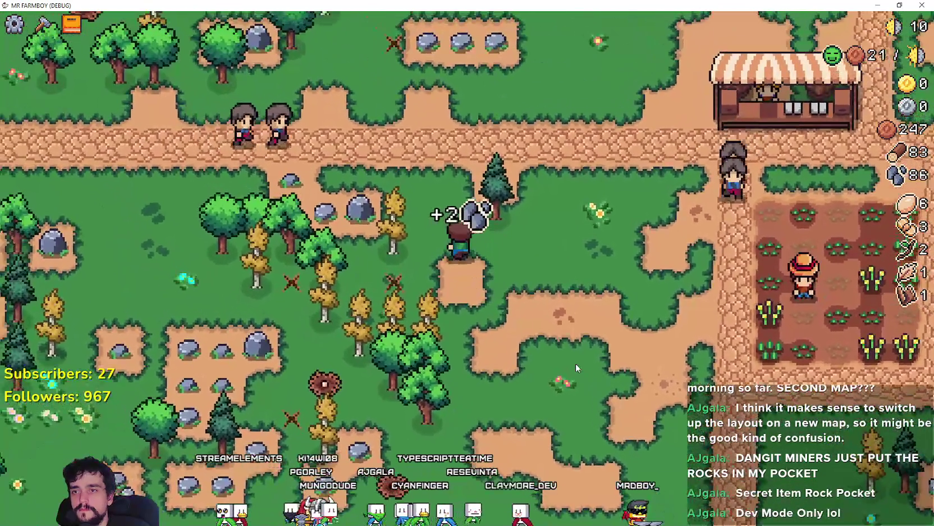
{"action": "key", "text": "w"}
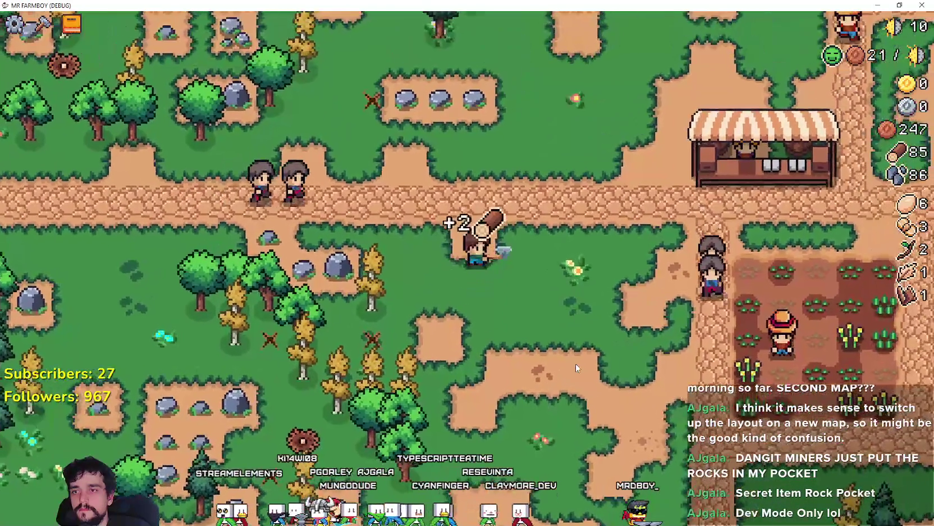
{"action": "key", "text": "a"}
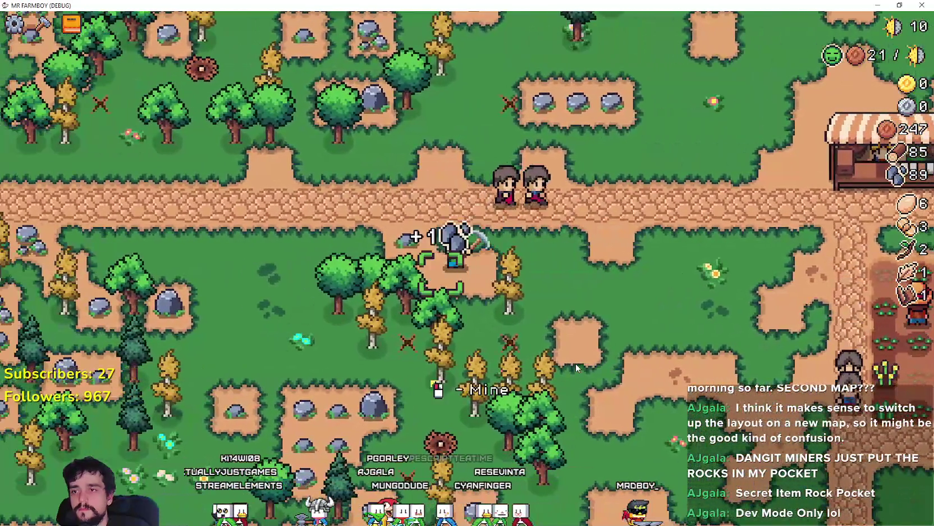
{"action": "key", "text": "a"}
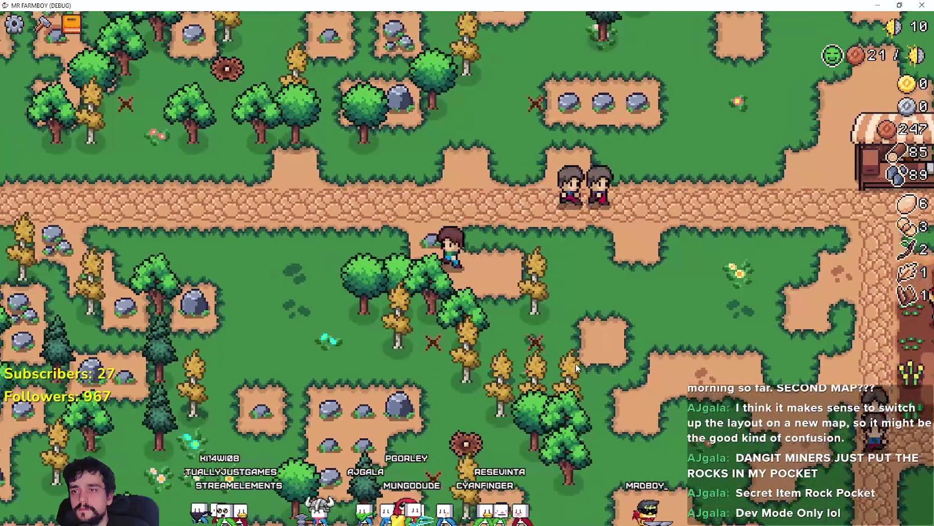
{"action": "key", "text": "s"}
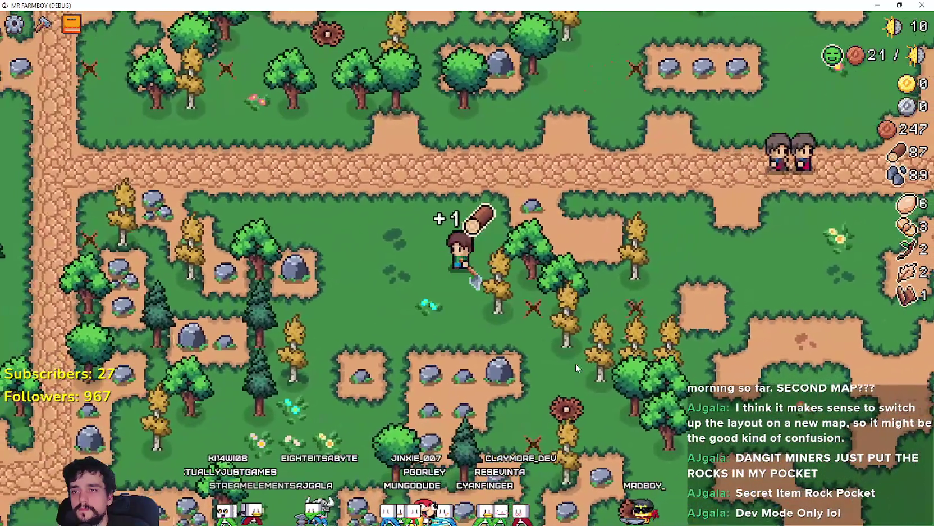
{"action": "key", "text": "d"}
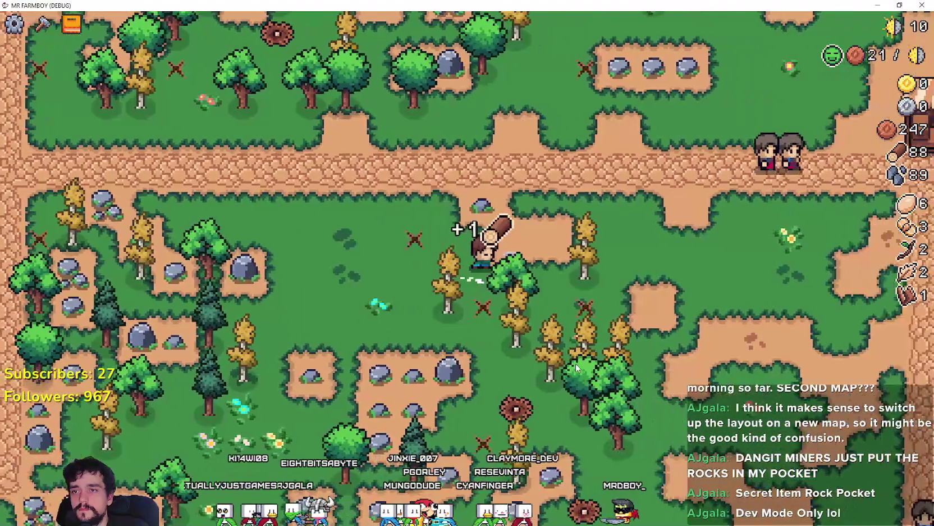
{"action": "key", "text": "s"}
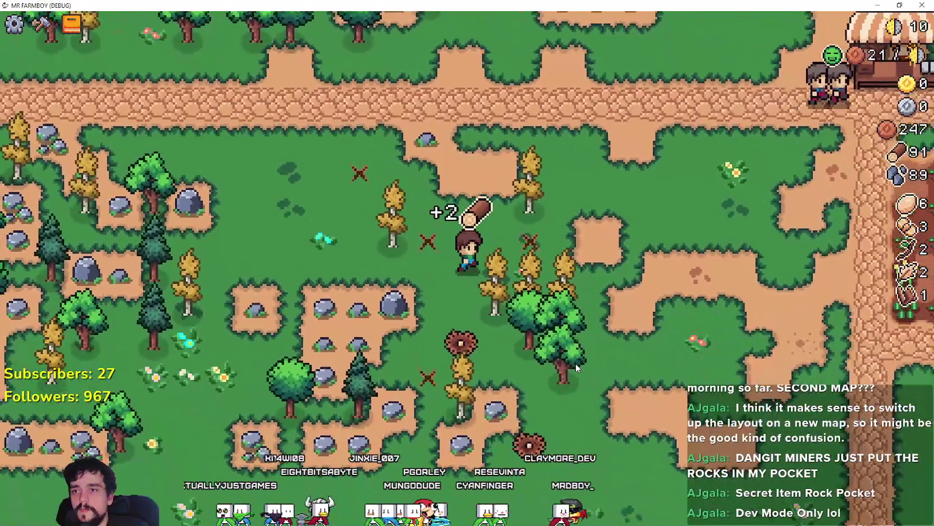
{"action": "key", "text": "d"}
{"action": "key", "text": "s"}
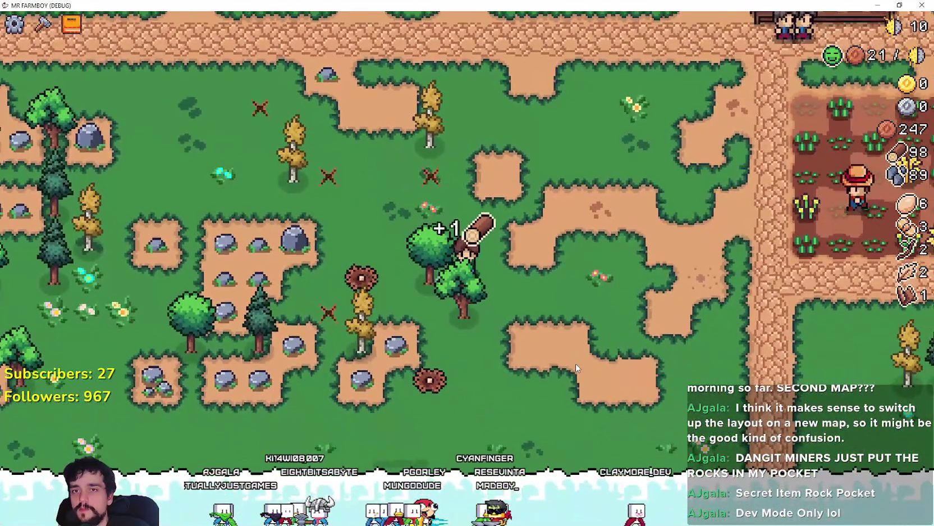
Keep chopping trees and mining rocks until reaching 119 wood and 114 stone, then open Crafting.
{"action": "key", "text": "a"}
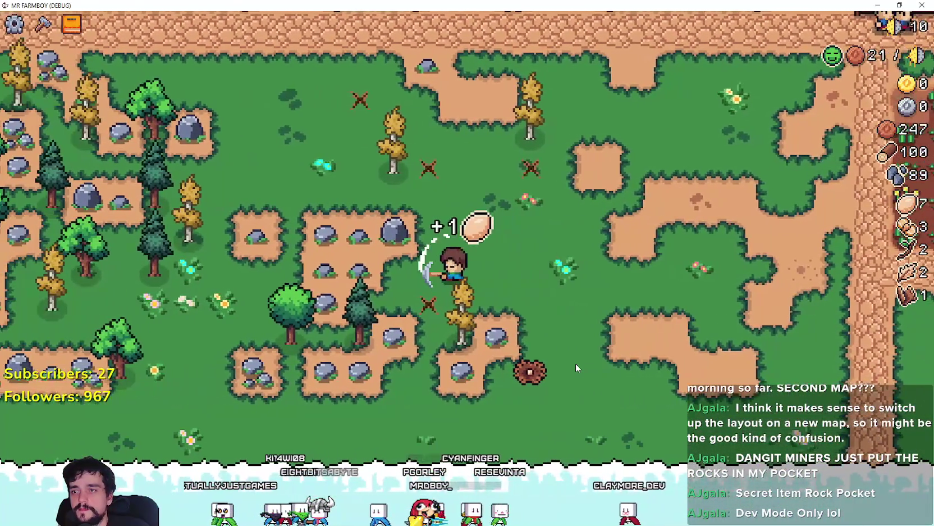
{"action": "key", "text": "w"}
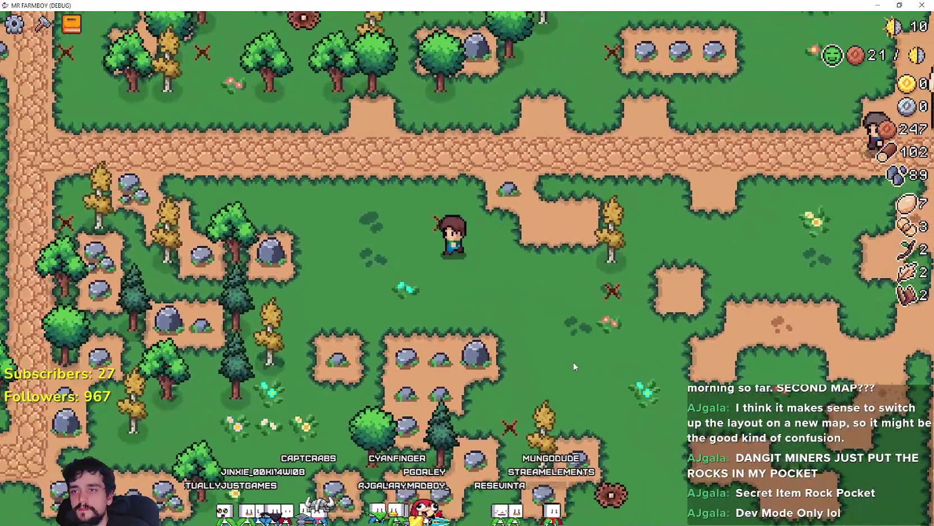
{"action": "key", "text": "w"}
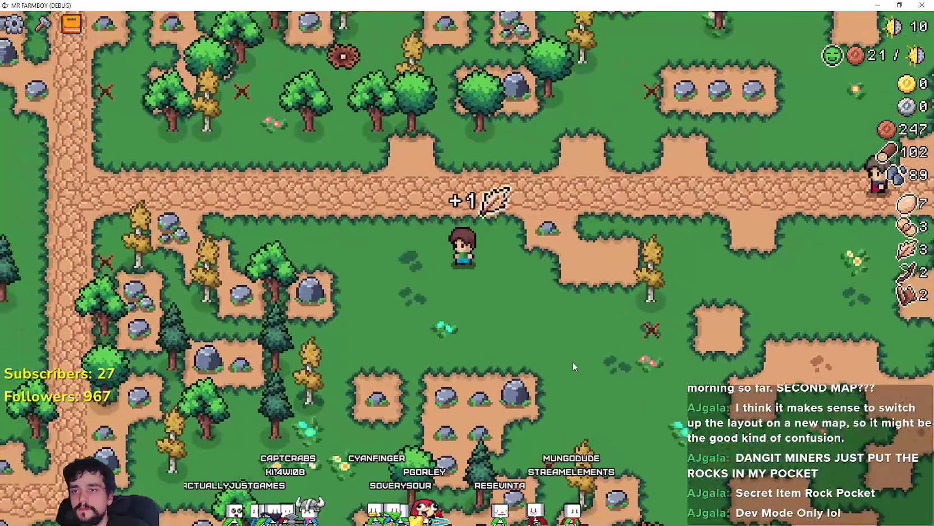
{"action": "key", "text": "d"}
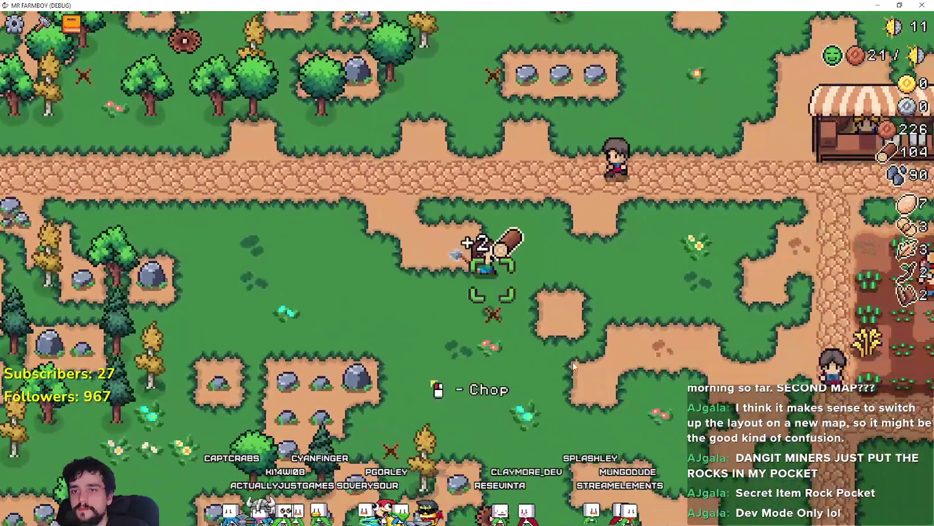
{"action": "key", "text": "s"}
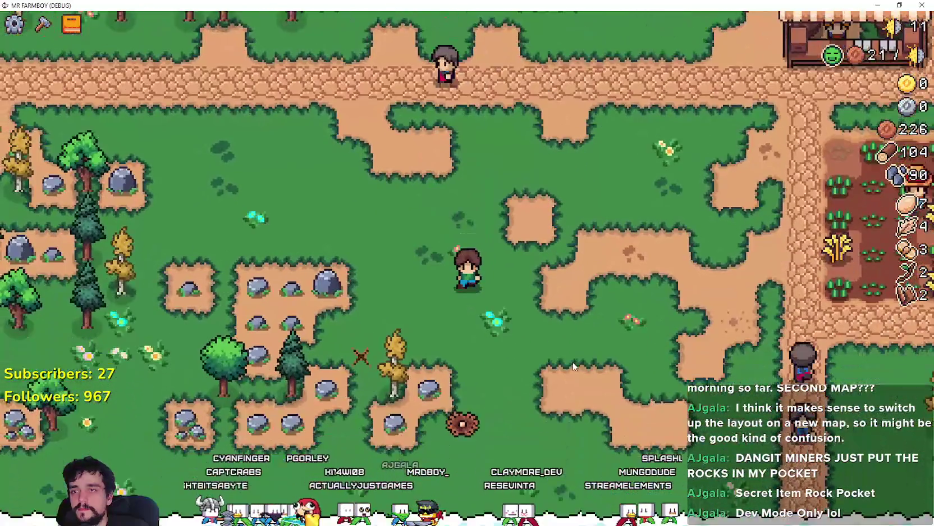
{"action": "key", "text": "s"}
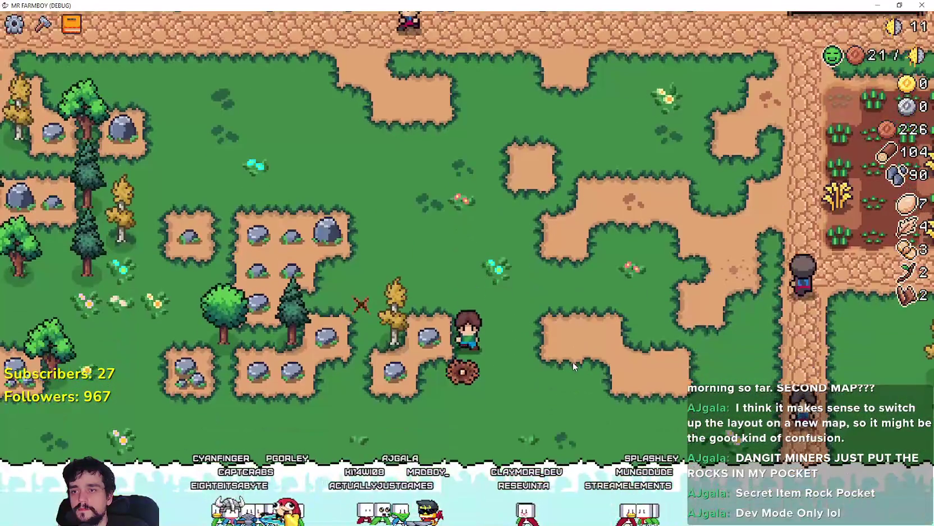
{"action": "key", "text": "a"}
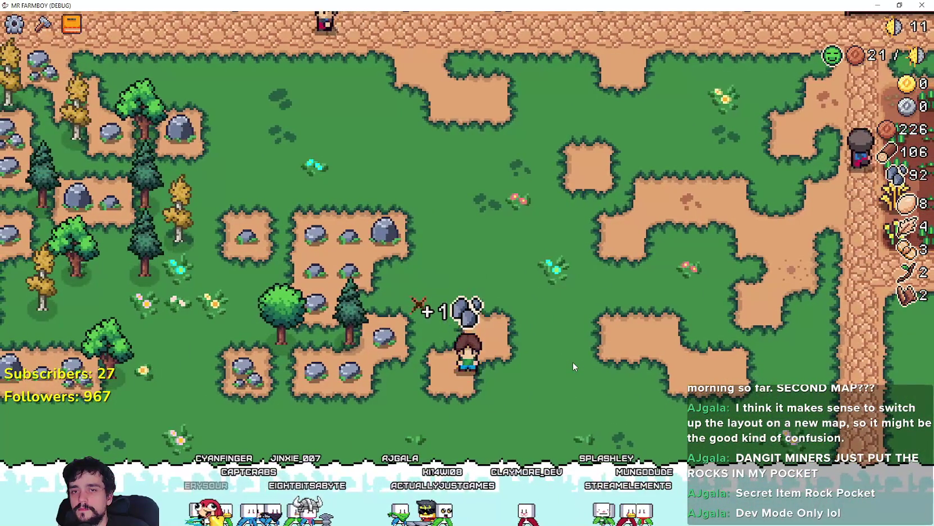
{"action": "key", "text": "a"}
{"action": "key", "text": "w"}
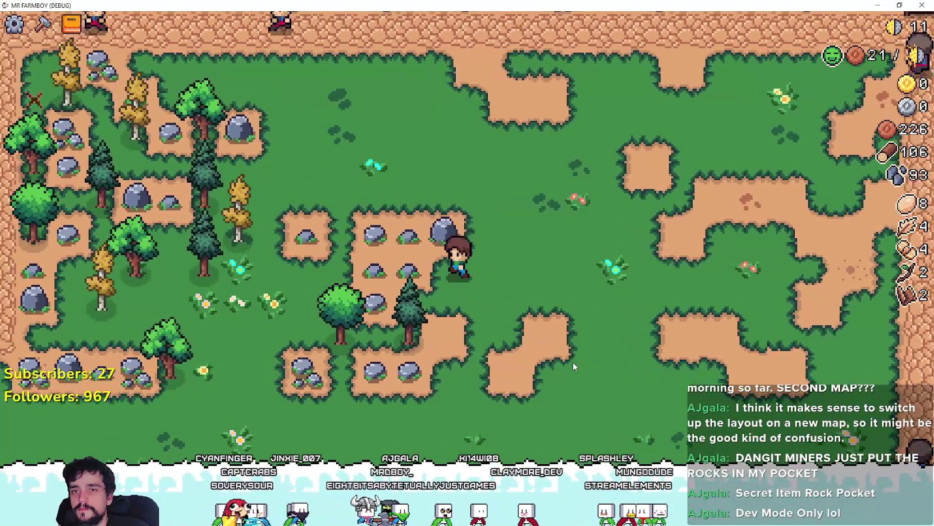
{"action": "key", "text": "a"}
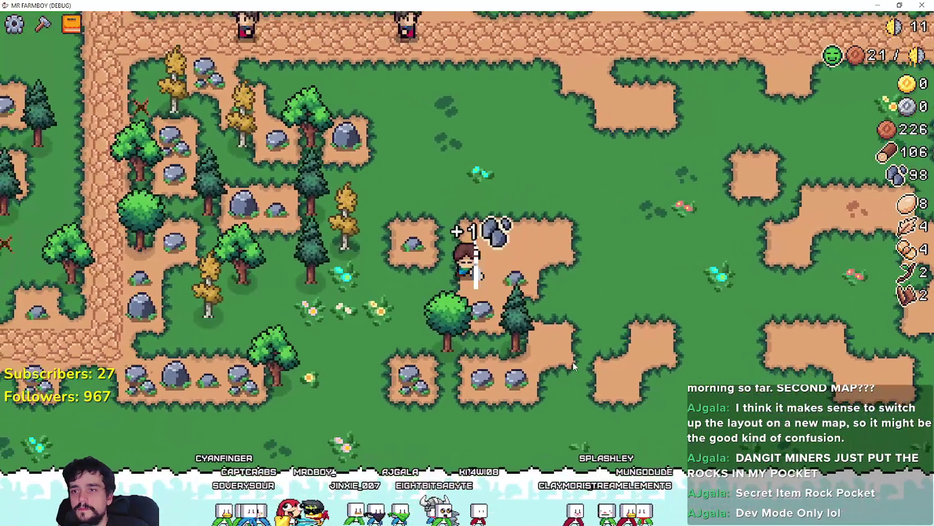
{"action": "key", "text": "d"}
{"action": "key", "text": "s"}
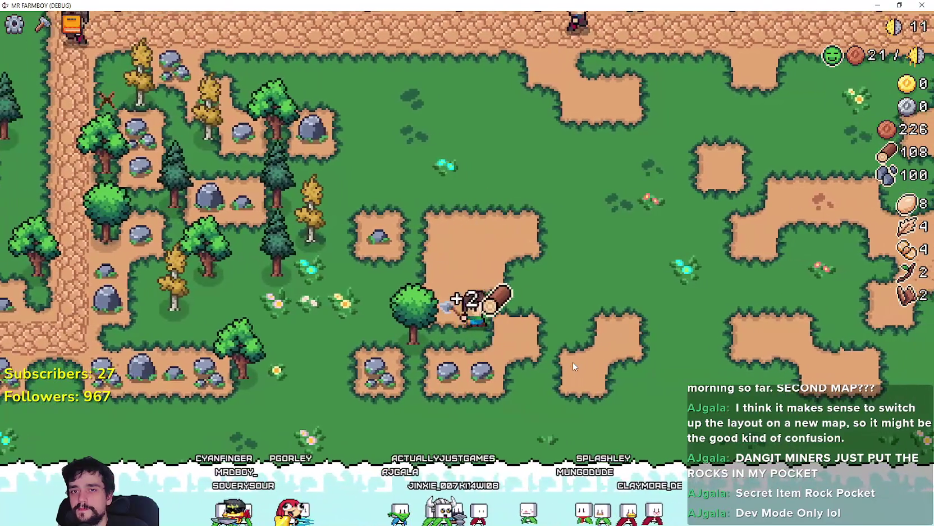
{"action": "key", "text": "a"}
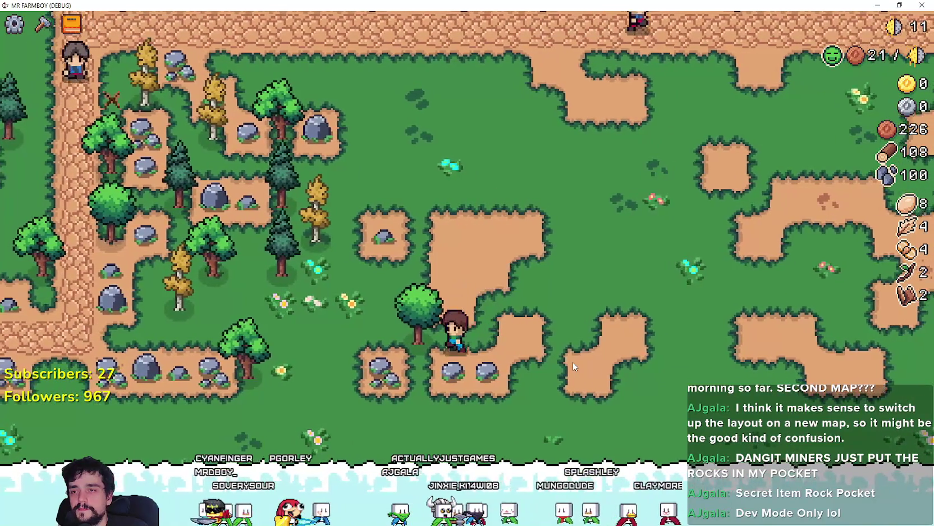
{"action": "key", "text": "s"}
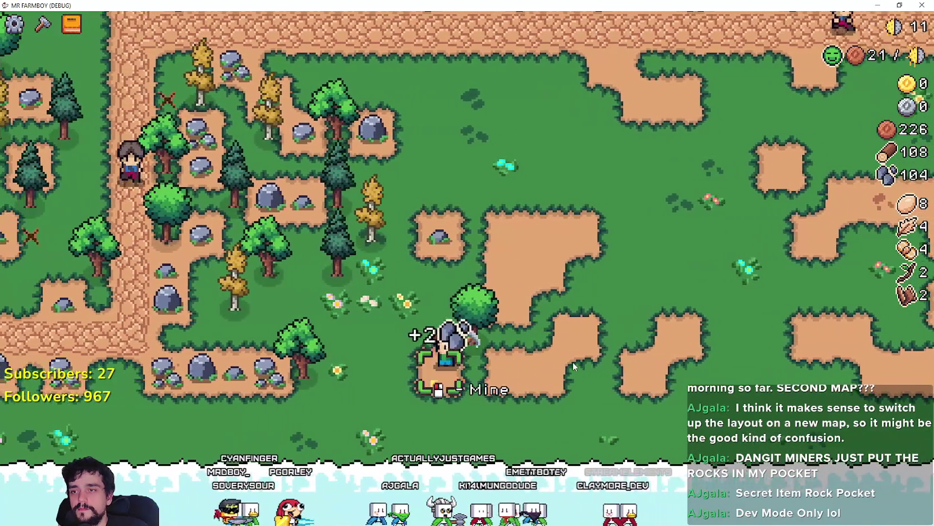
{"action": "key", "text": "a"}
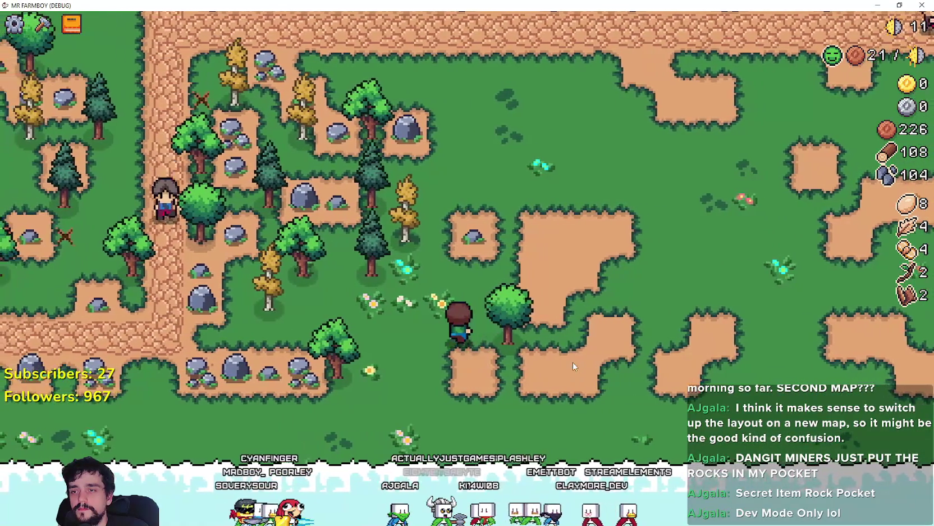
{"action": "key", "text": "w"}
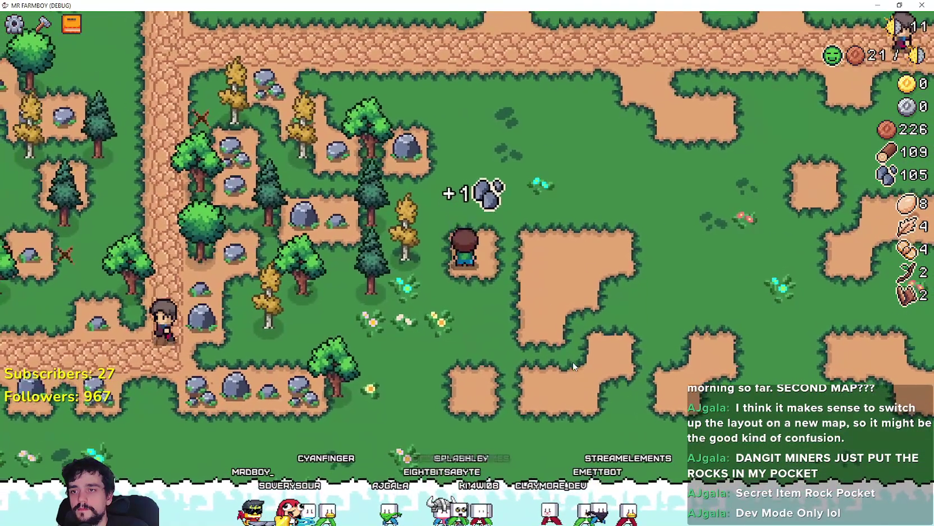
{"action": "key", "text": "a"}
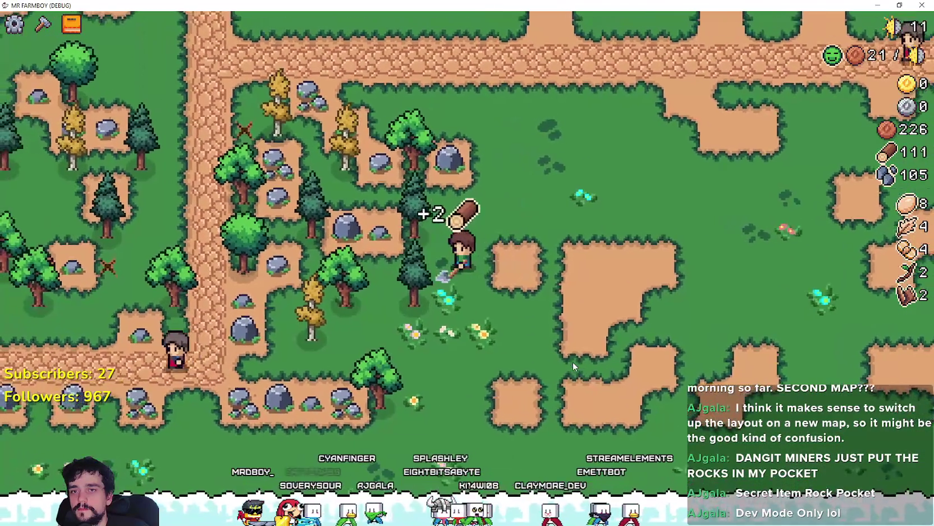
{"action": "key", "text": "w"}
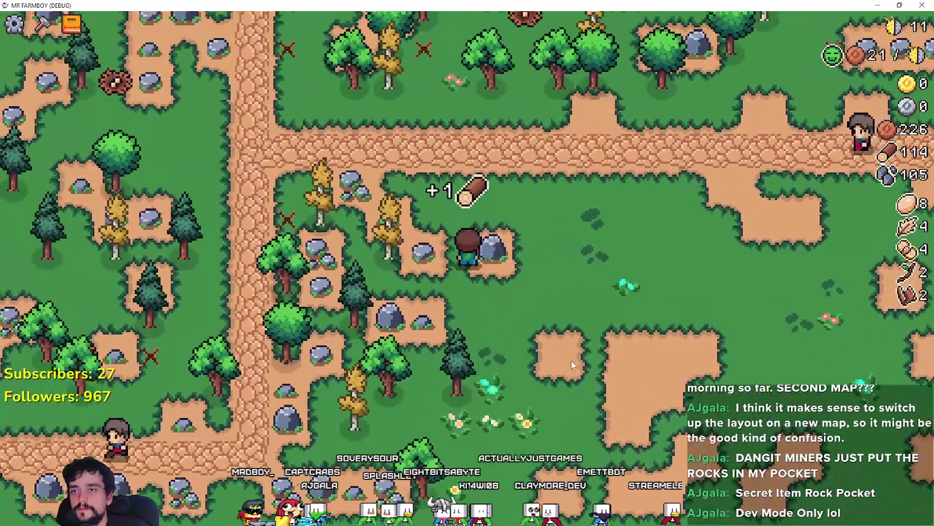
{"action": "key", "text": "a"}
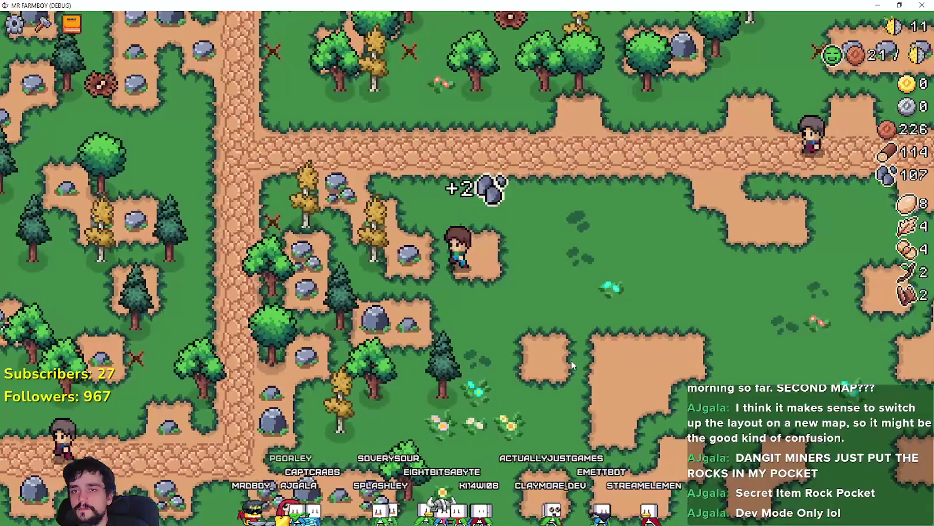
{"action": "key", "text": "w"}
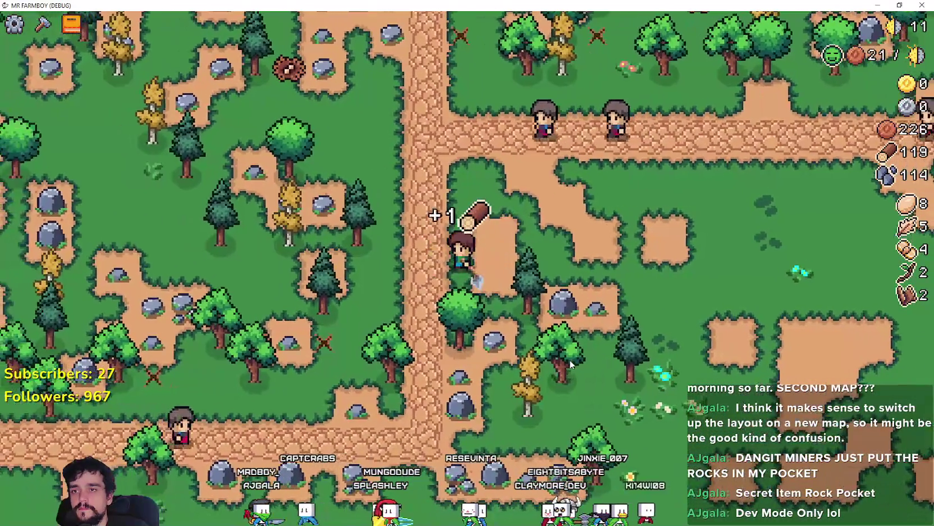
{"action": "key", "text": "c"}
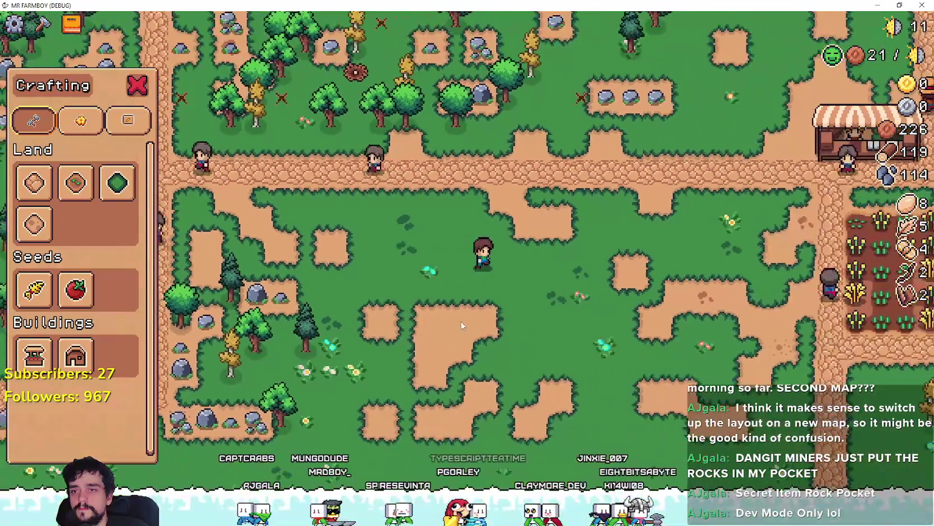
Close the Crafting panel and harvest the ripe wheat in the field.
{"action": "key", "text": "c"}
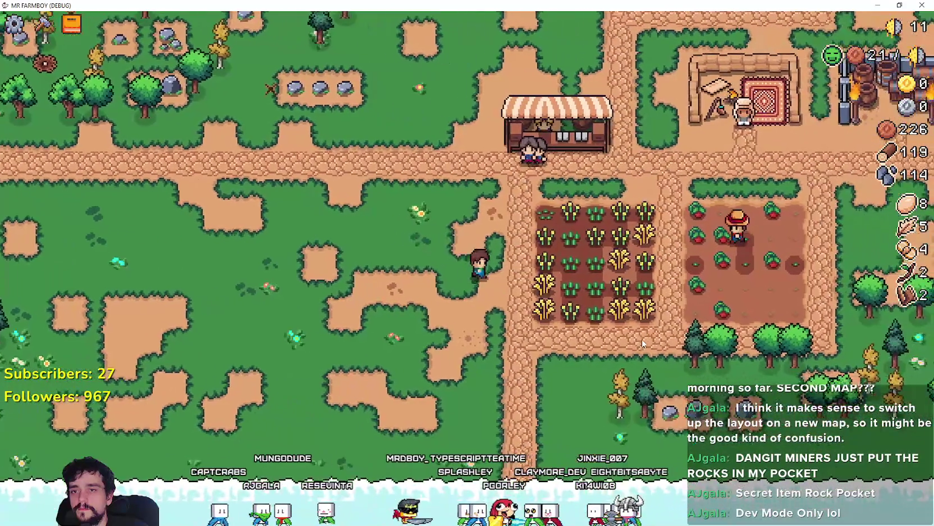
{"action": "scroll", "coordinate": [643, 341], "scroll_direction": "up", "scroll_amount": 3}
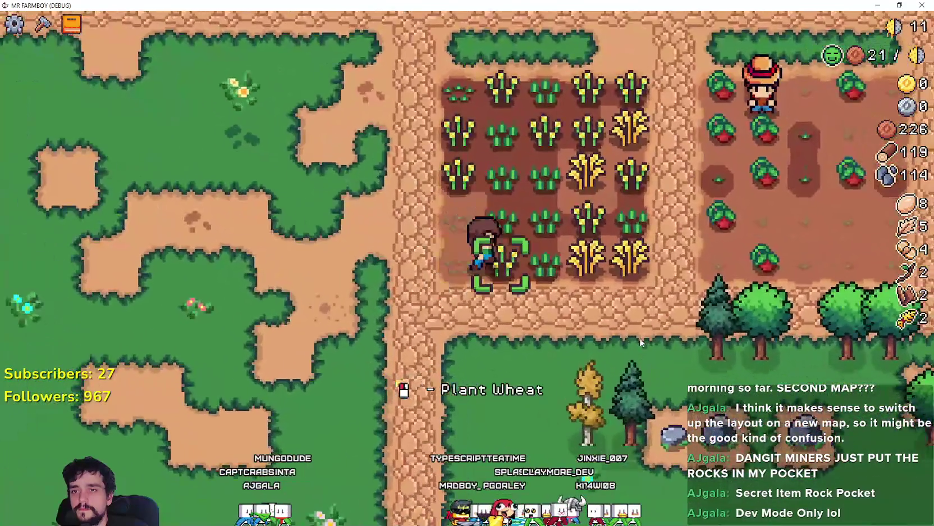
{"action": "left_click", "coordinate": [639, 337]}
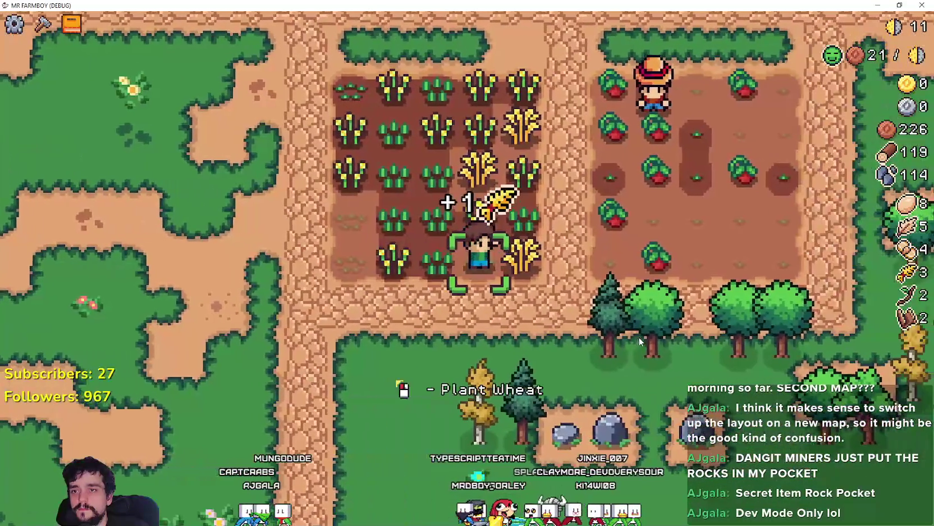
{"action": "key", "text": "w"}
{"action": "key", "text": "d"}
{"action": "key", "text": "d"}
Harvest all the tomatoes in the plot, then plant and water new tomato seeds.
{"action": "key", "text": "w"}
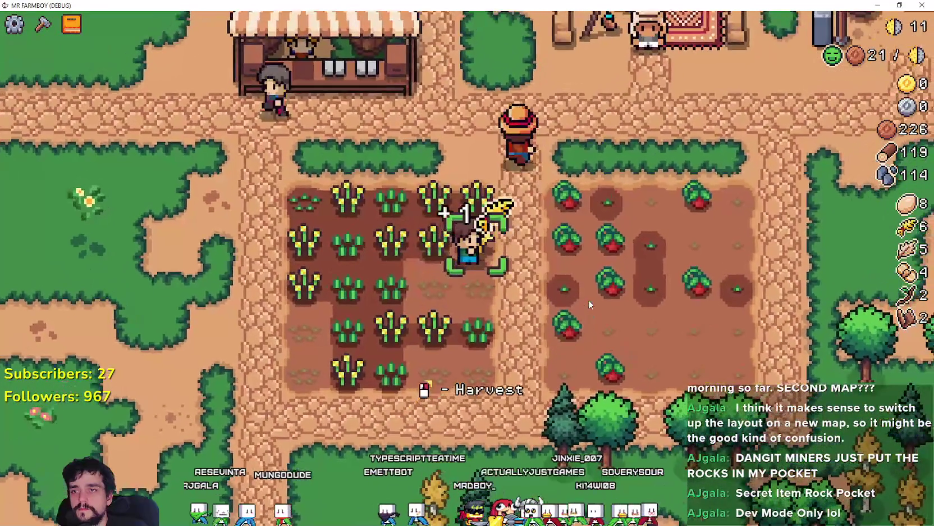
{"action": "key", "text": "s"}
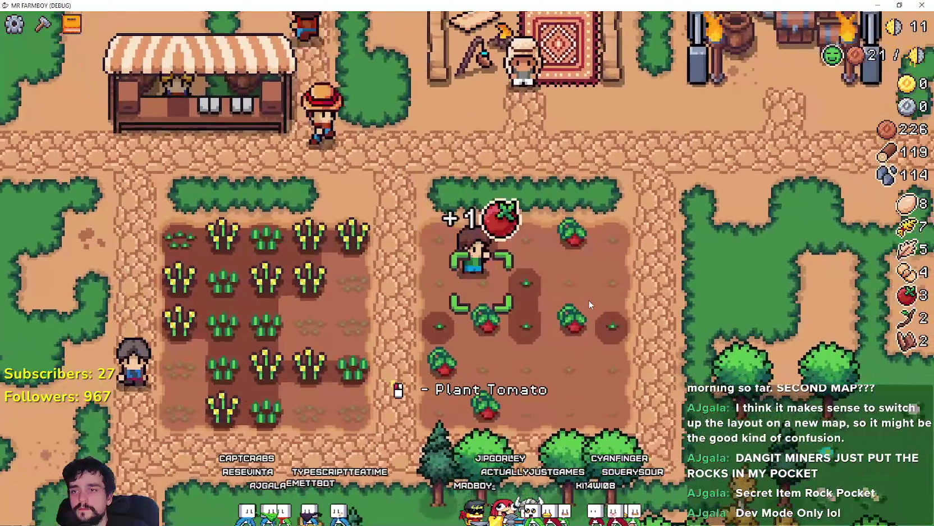
{"action": "key", "text": "w"}
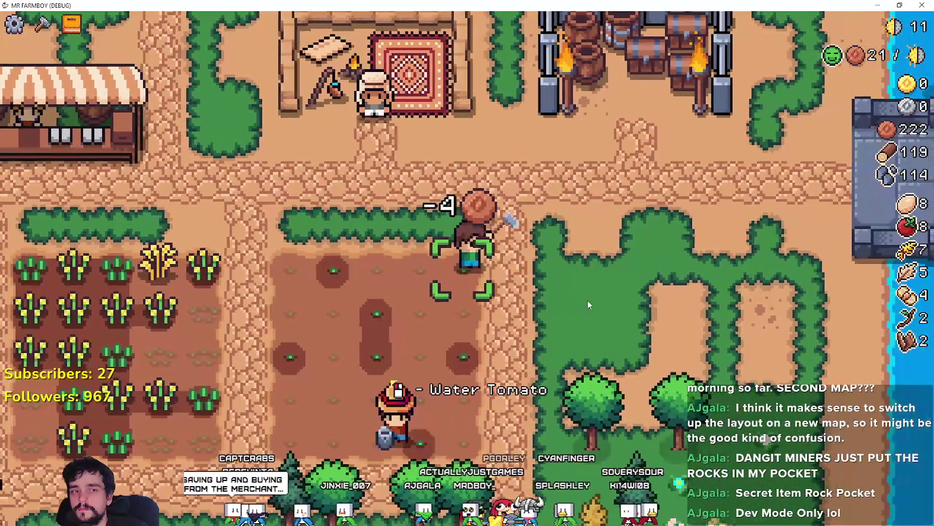
{"action": "key", "text": "a"}
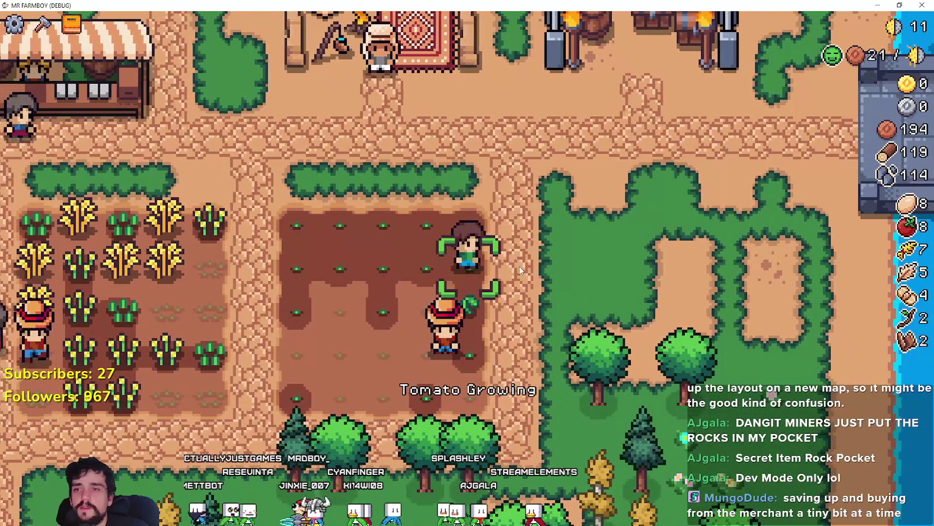
View the Merchant Seller's offers, then close the shop and step back onto the farm.
{"action": "key", "text": "c"}
{"action": "key", "text": "e"}
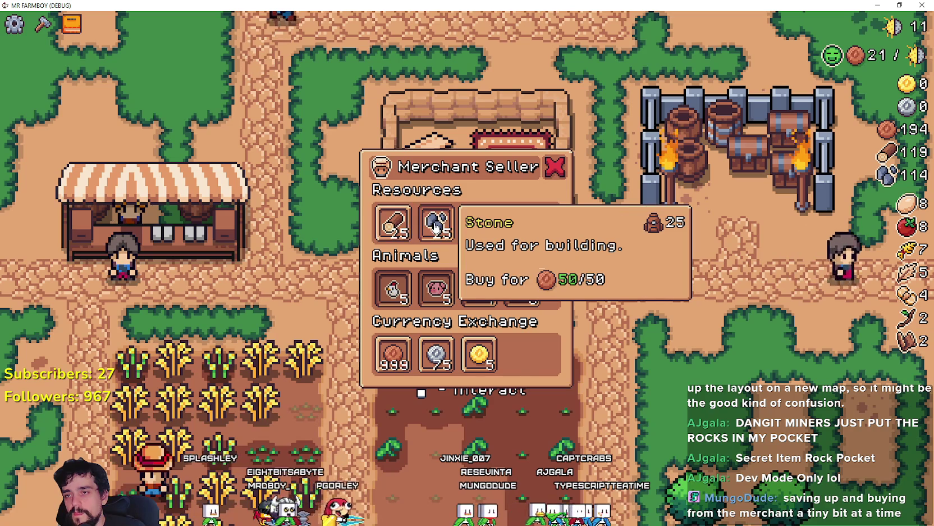
{"action": "scroll", "coordinate": [633, 289], "scroll_direction": "down", "scroll_amount": 5}
{"action": "key", "text": "d"}
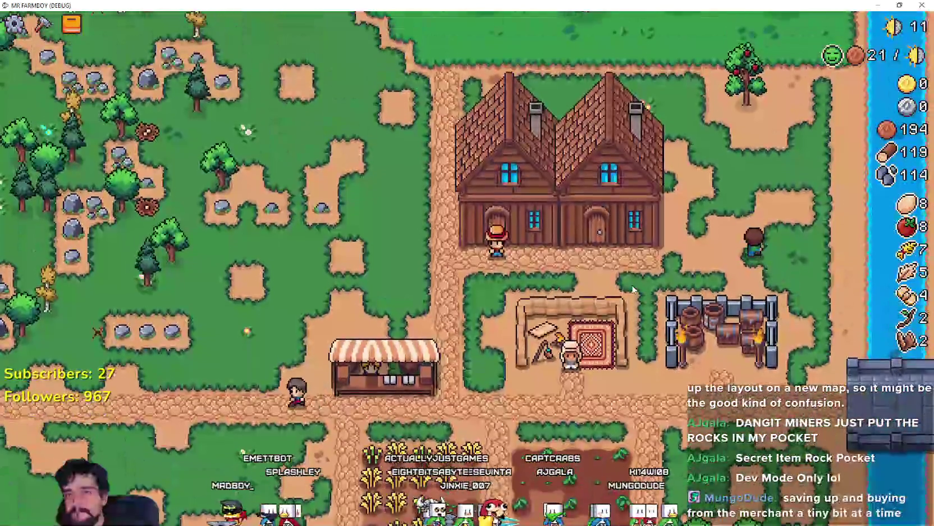
Walk north to the rocky clearing by the water, mining rocks and chopping a tree.
{"action": "key", "text": "w"}
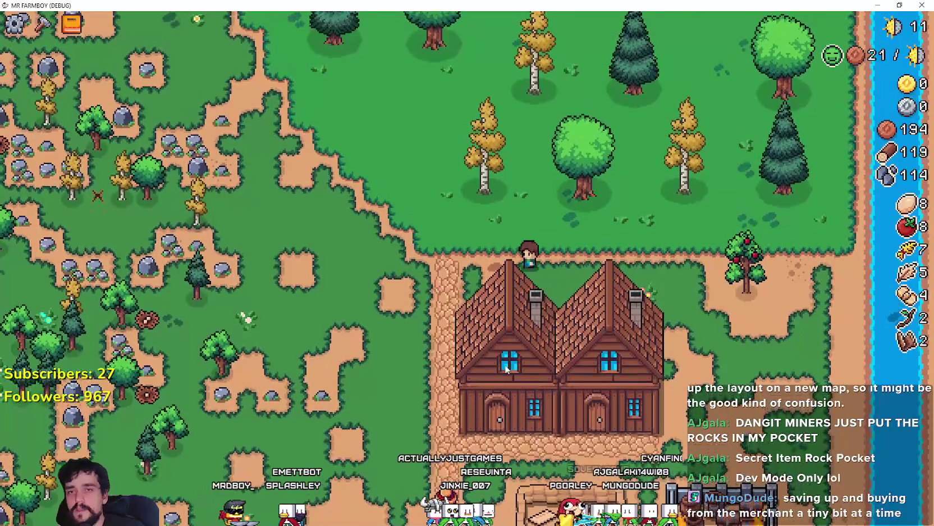
{"action": "key", "text": "a"}
{"action": "key", "text": "w"}
{"action": "key", "text": "a"}
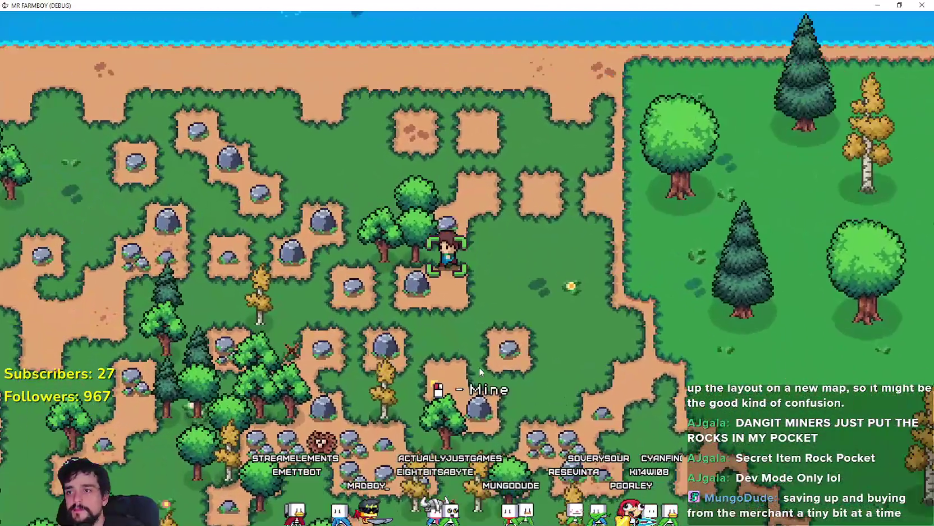
{"action": "left_click", "coordinate": [479, 367]}
{"action": "key", "text": "w"}
{"action": "key", "text": "s"}
{"action": "key", "text": "a"}
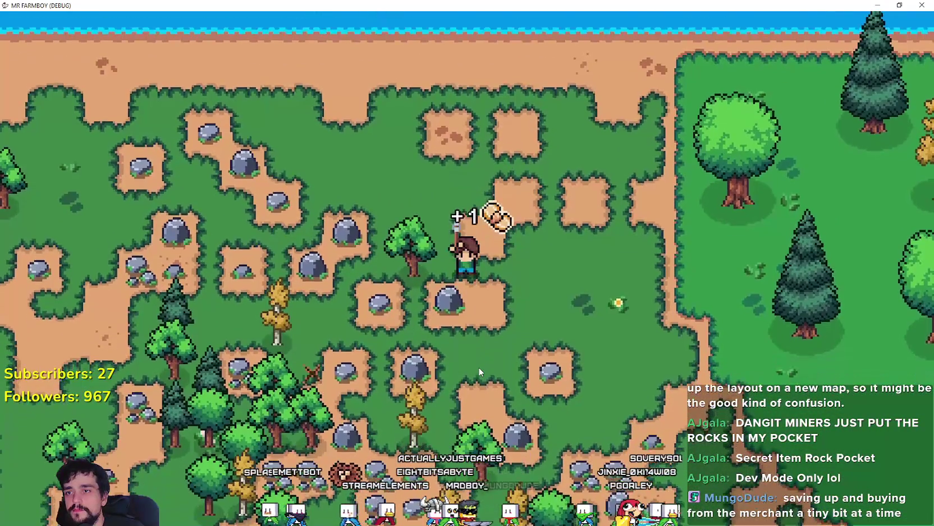
{"action": "left_click", "coordinate": [479, 368]}
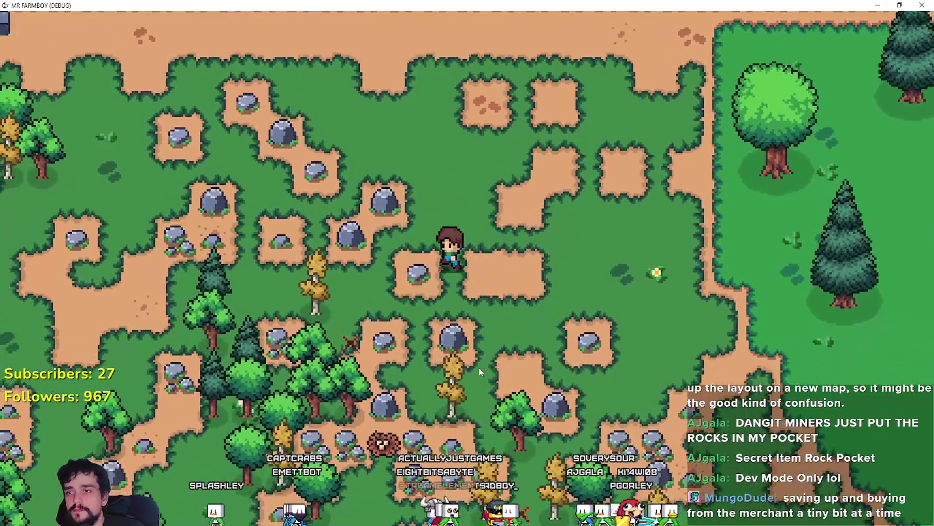
{"action": "left_click", "coordinate": [478, 367]}
{"action": "key", "text": "w"}
{"action": "key", "text": "a"}
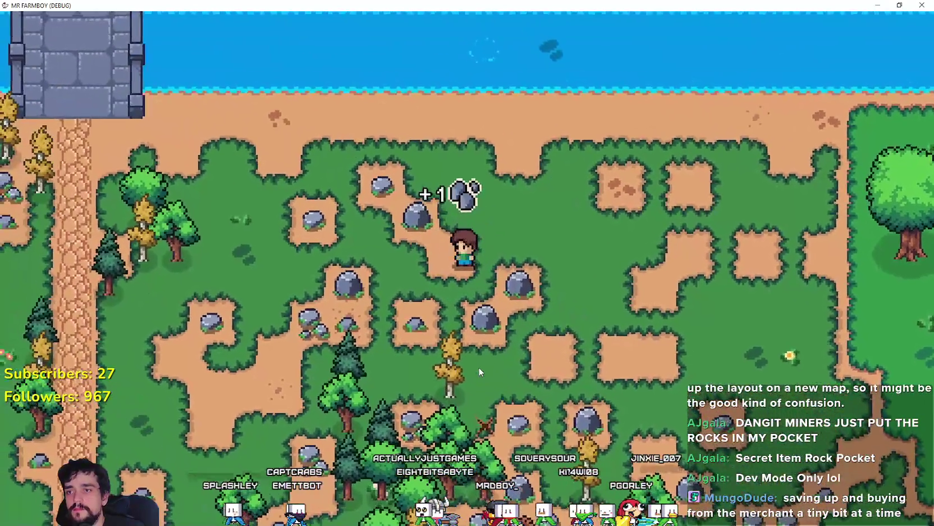
{"action": "left_click", "coordinate": [478, 367]}
Mine more rocks and chop two trees along the path by the bridge.
{"action": "key", "text": "w"}
{"action": "key", "text": "a"}
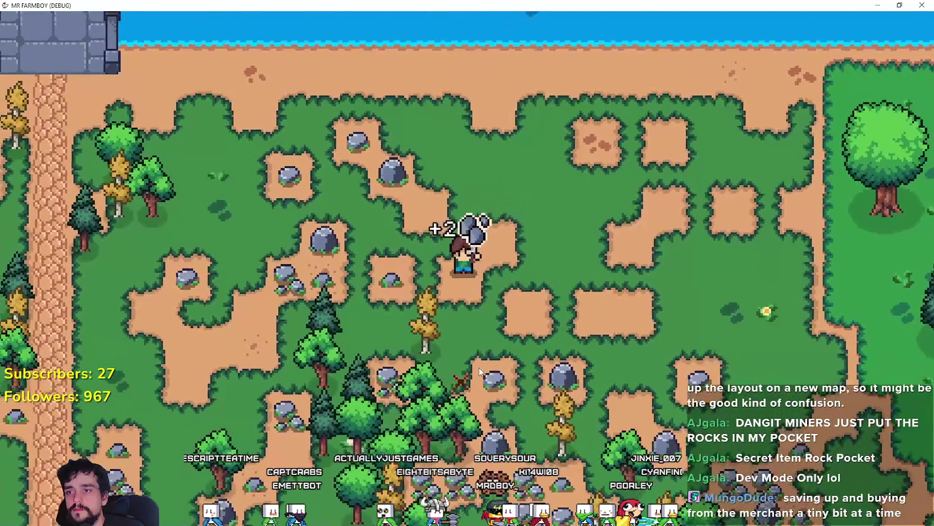
{"action": "left_click", "coordinate": [478, 367]}
{"action": "key", "text": "s"}
{"action": "key", "text": "a"}
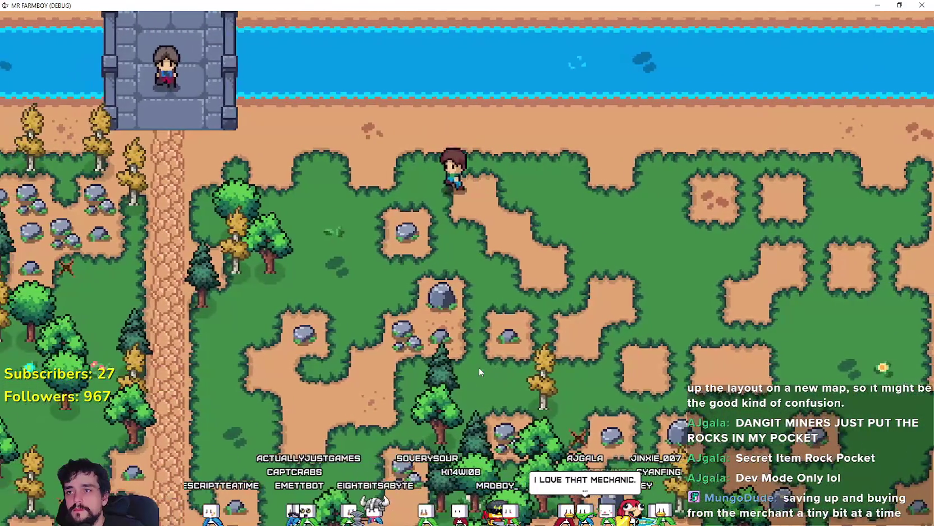
{"action": "left_click", "coordinate": [479, 368]}
{"action": "left_click", "coordinate": [478, 368]}
{"action": "key", "text": "a"}
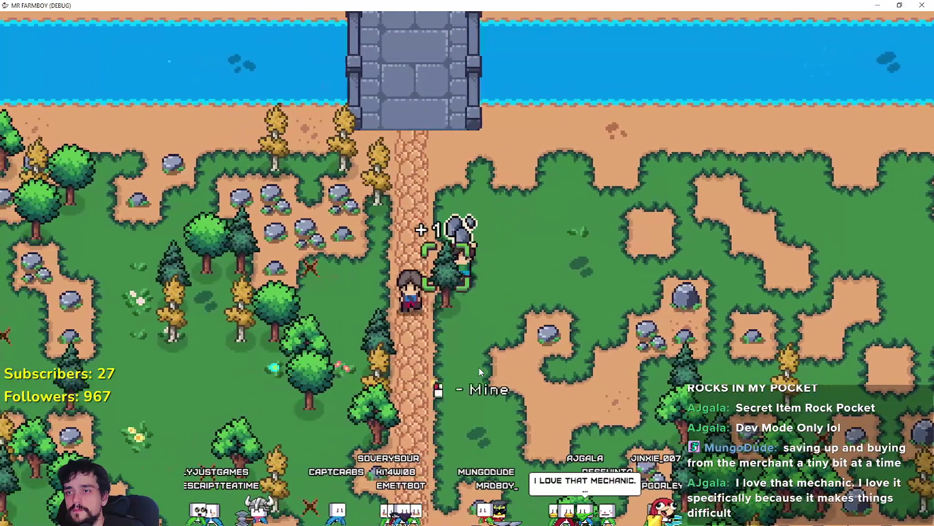
{"action": "key", "text": "s"}
{"action": "left_click", "coordinate": [479, 367]}
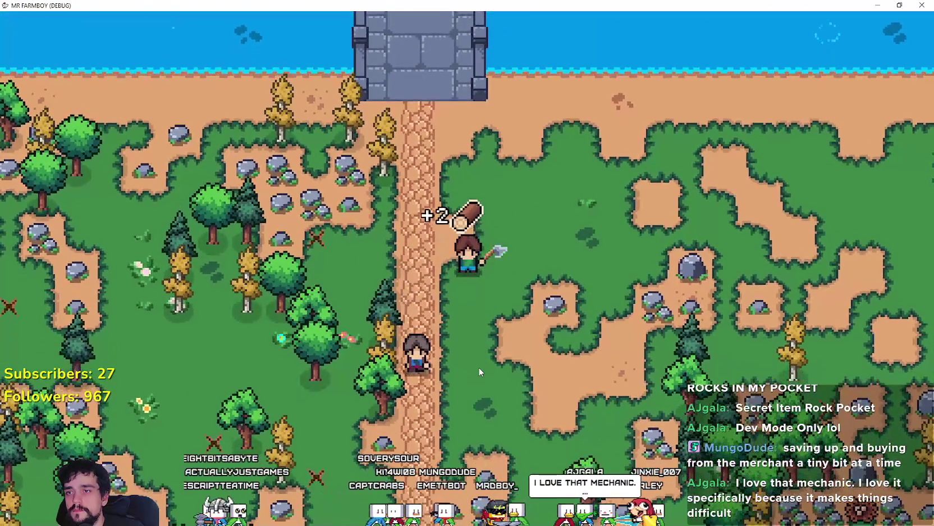
{"action": "key", "text": "a"}
{"action": "key", "text": "w"}
{"action": "left_click", "coordinate": [480, 371]}
{"action": "left_click", "coordinate": [480, 370]}
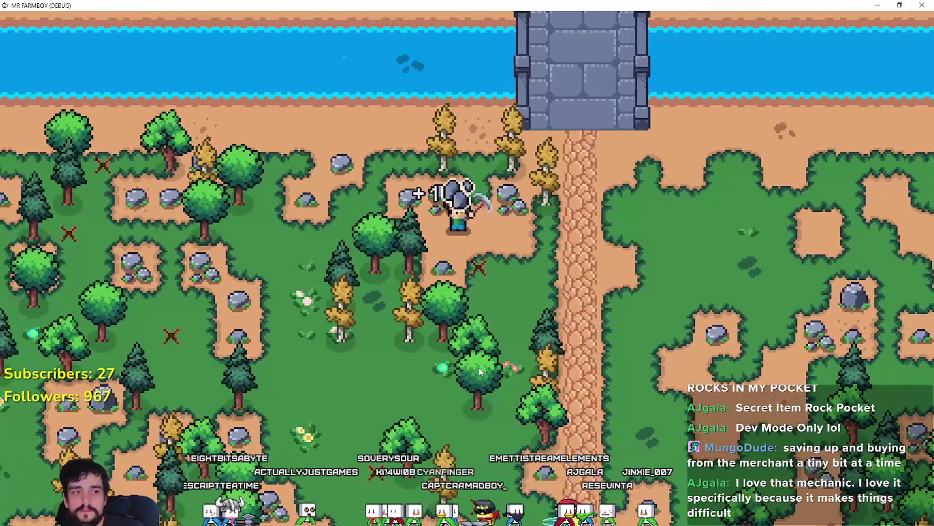
{"action": "key", "text": "w"}
{"action": "left_click", "coordinate": [480, 370]}
Walk back south past the farmhouse to the wheat field and harvest the ripe wheat.
{"action": "key", "text": "s"}
{"action": "key", "text": "d"}
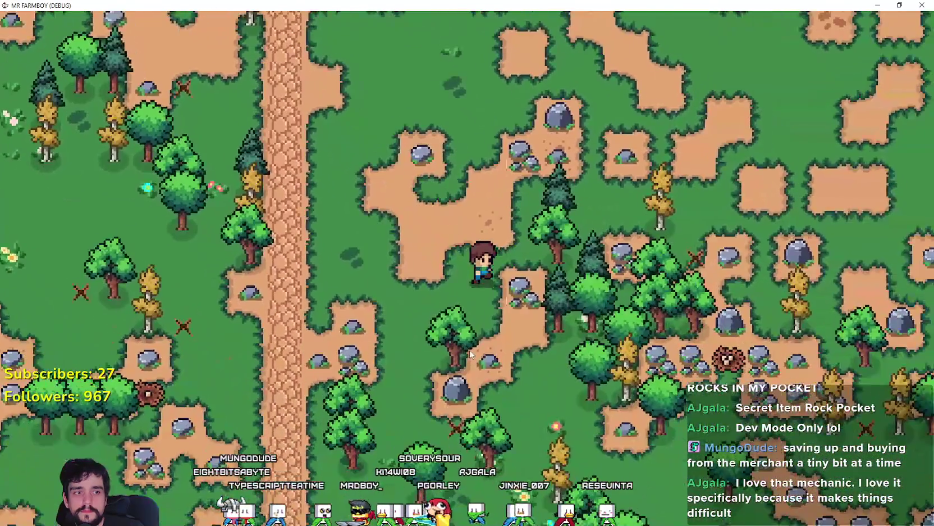
{"action": "key", "text": "s"}
{"action": "key", "text": "d"}
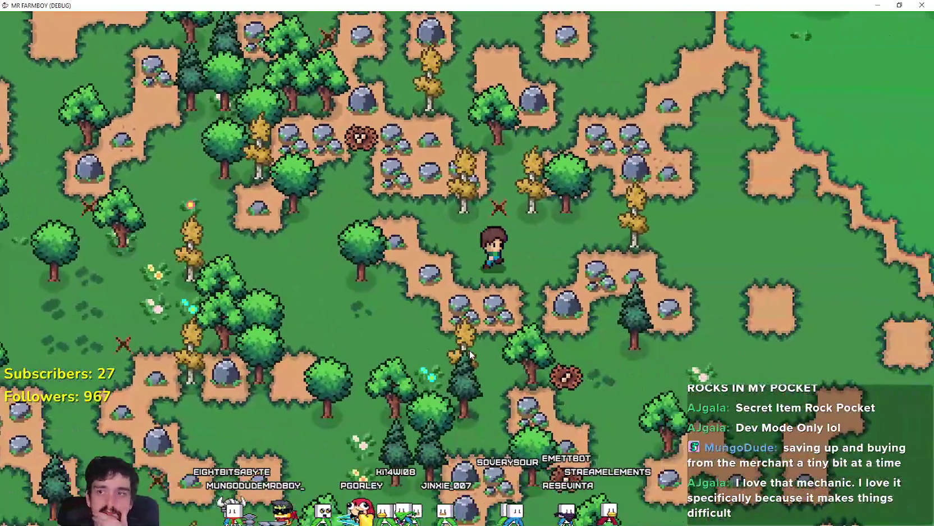
{"action": "key", "text": "d"}
{"action": "key", "text": "s"}
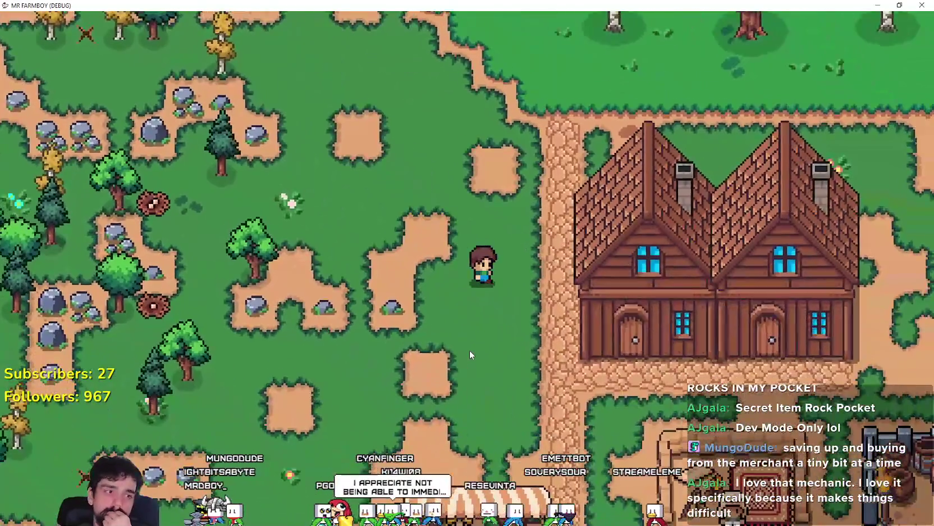
{"action": "key", "text": "s"}
{"action": "key", "text": "d"}
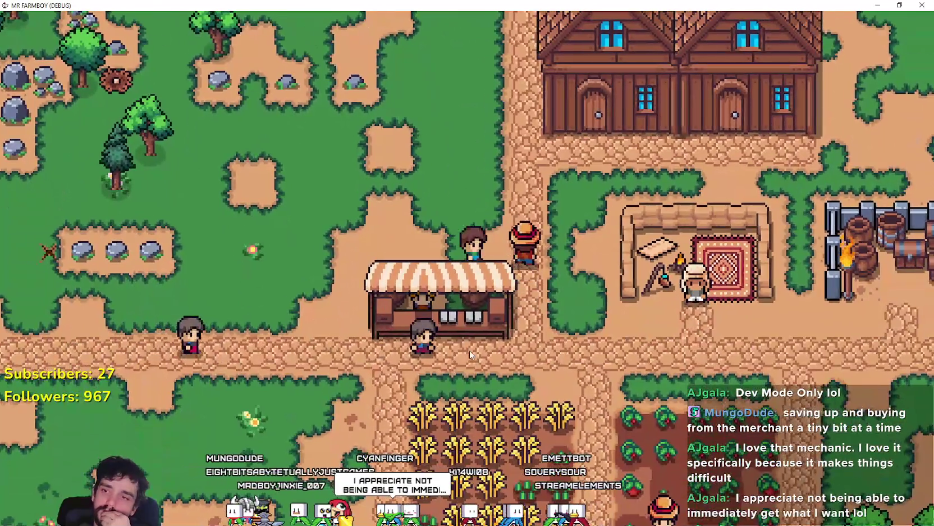
{"action": "key", "text": "s"}
{"action": "key", "text": "d"}
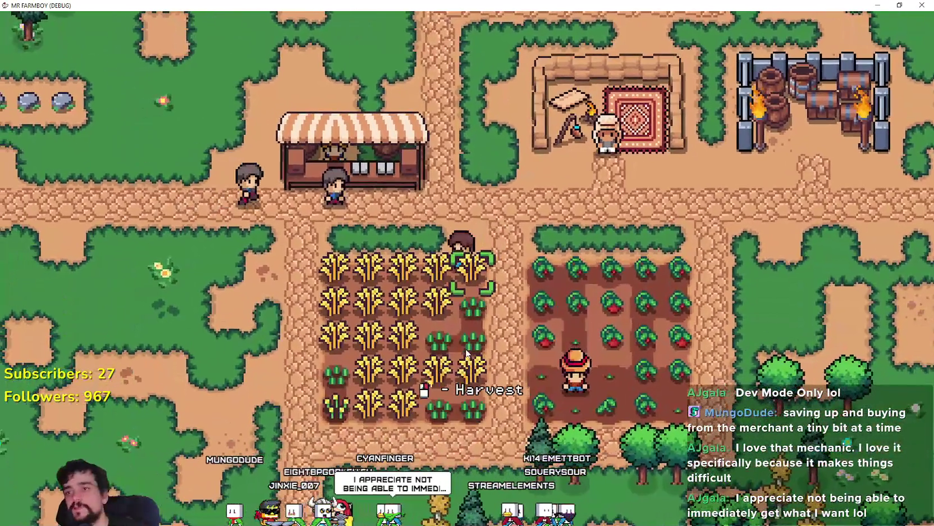
{"action": "left_click", "coordinate": [466, 352]}
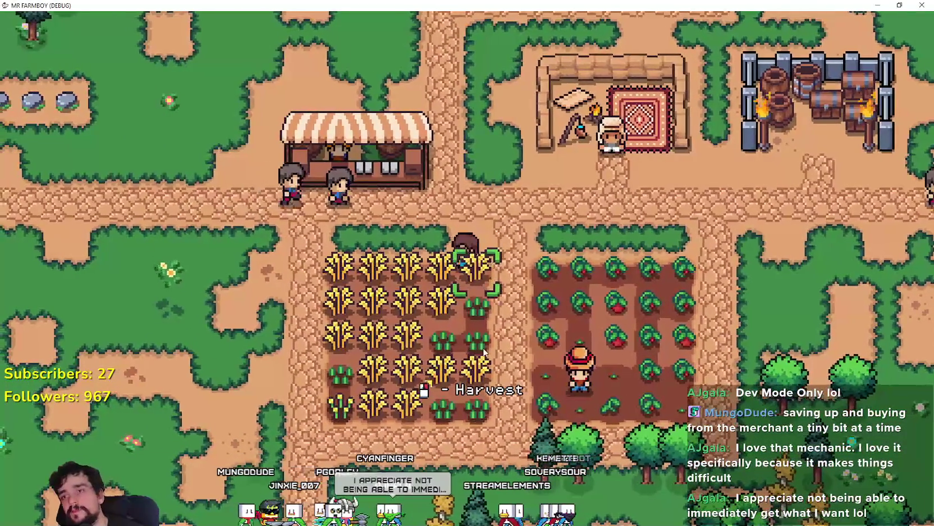
Harvest the ripe wheat plants in the lower part of the wheat field.
{"action": "scroll", "coordinate": [471, 315], "scroll_direction": "up", "scroll_amount": 2}
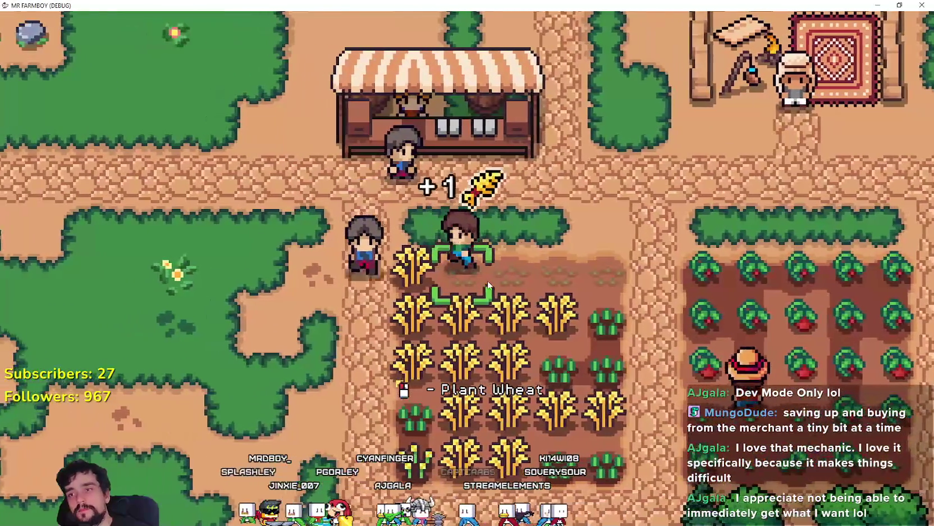
{"action": "key", "text": "a"}
{"action": "left_click", "coordinate": [487, 281]}
{"action": "key", "text": "s"}
{"action": "left_click", "coordinate": [487, 280]}
{"action": "left_click", "coordinate": [475, 272]}
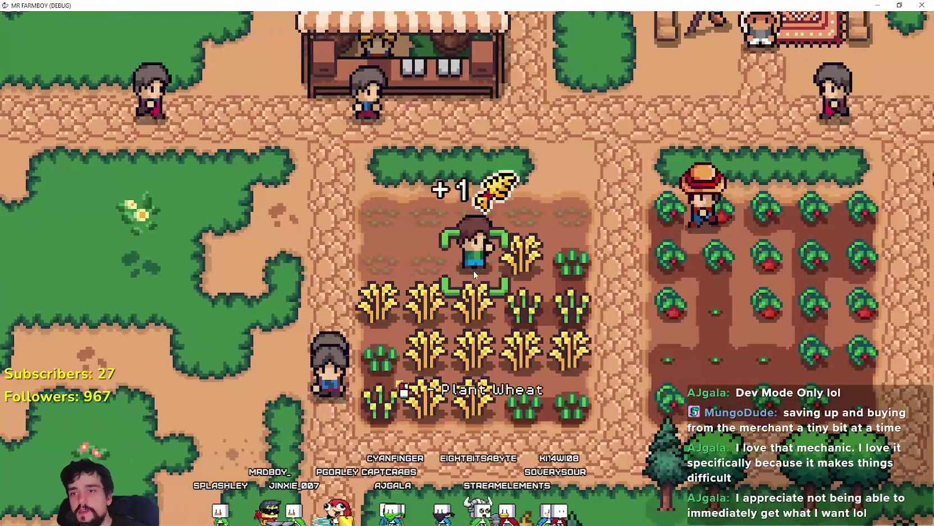
{"action": "key", "text": "d"}
{"action": "key", "text": "s"}
{"action": "left_click", "coordinate": [551, 303]}
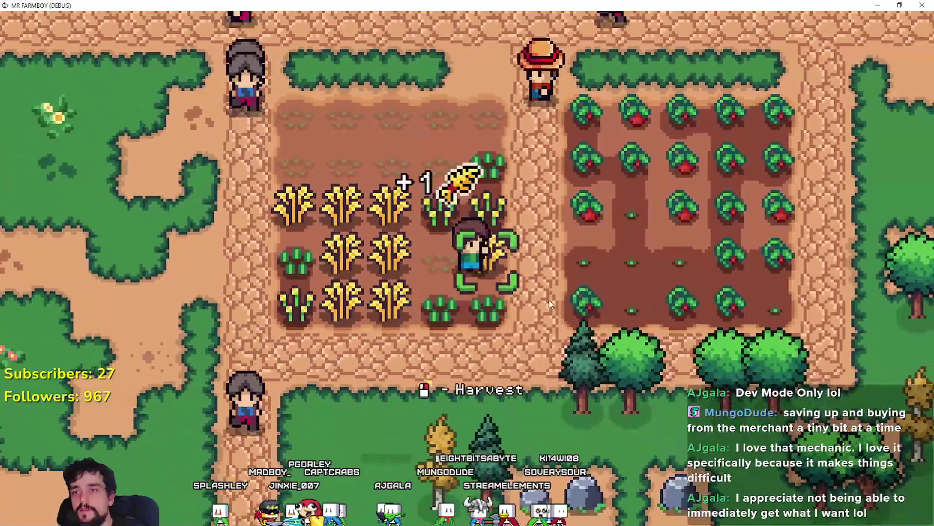
{"action": "left_click", "coordinate": [550, 304]}
Harvest the remaining wheat along the top rows, unlocking the Carrot advancement.
{"action": "key", "text": "a"}
{"action": "left_click", "coordinate": [536, 286]}
{"action": "left_click", "coordinate": [465, 259]}
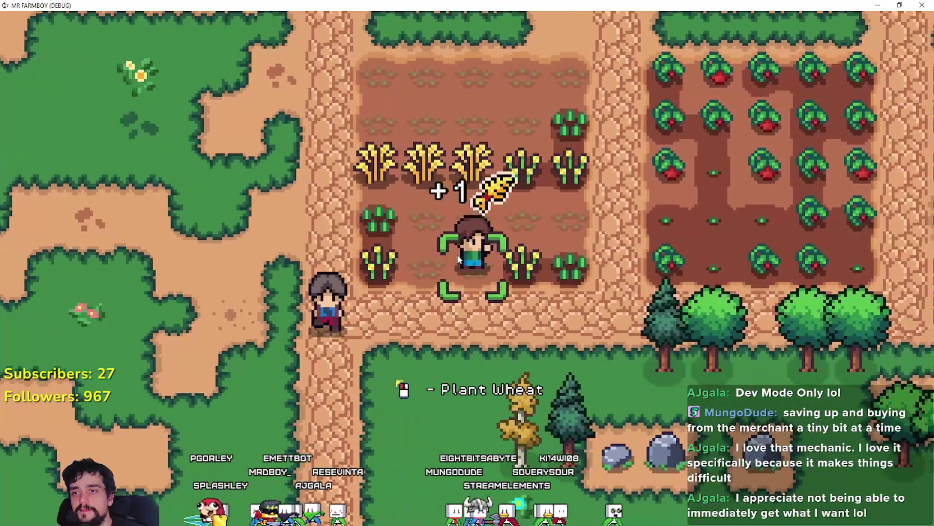
{"action": "key", "text": "w"}
{"action": "left_click", "coordinate": [457, 254]}
{"action": "key", "text": "a"}
{"action": "left_click", "coordinate": [591, 301]}
Harvest a ripe tomato, then walk back out toward the workshop area.
{"action": "key", "text": "d"}
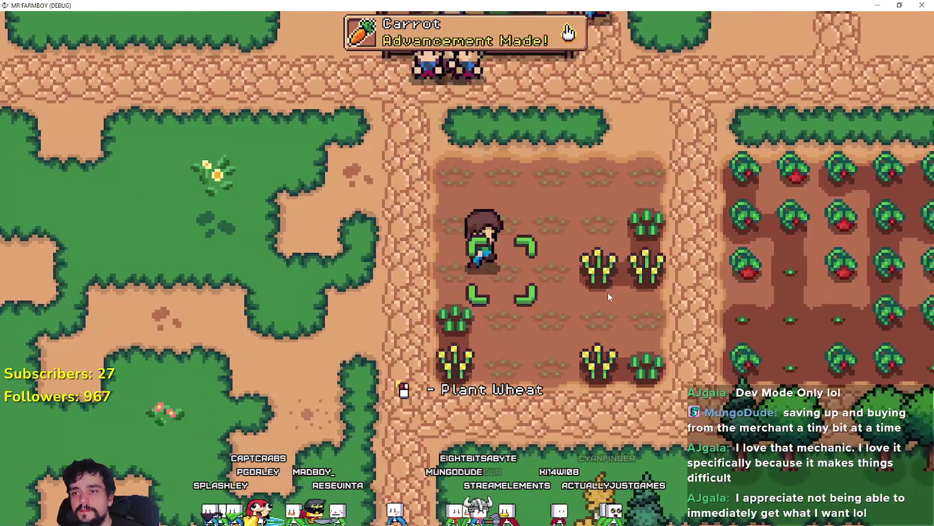
{"action": "left_click", "coordinate": [606, 291]}
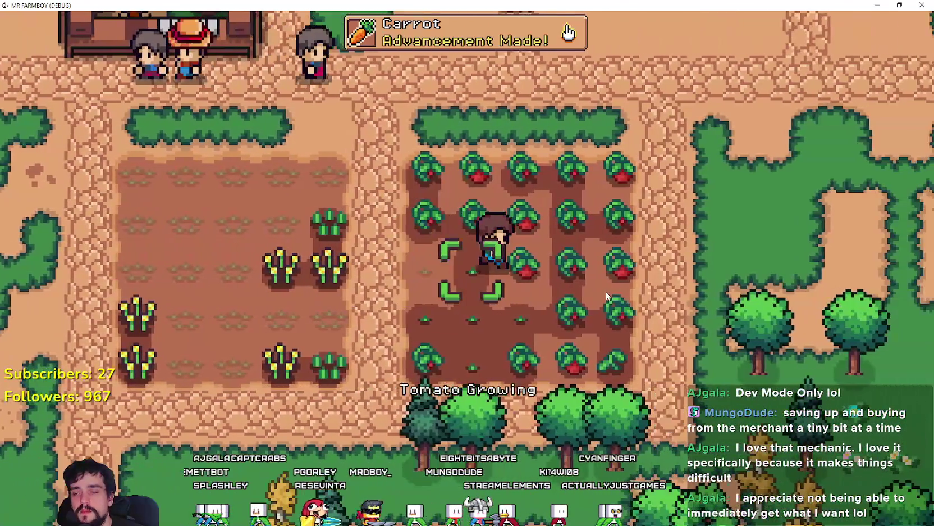
{"action": "key", "text": "w"}
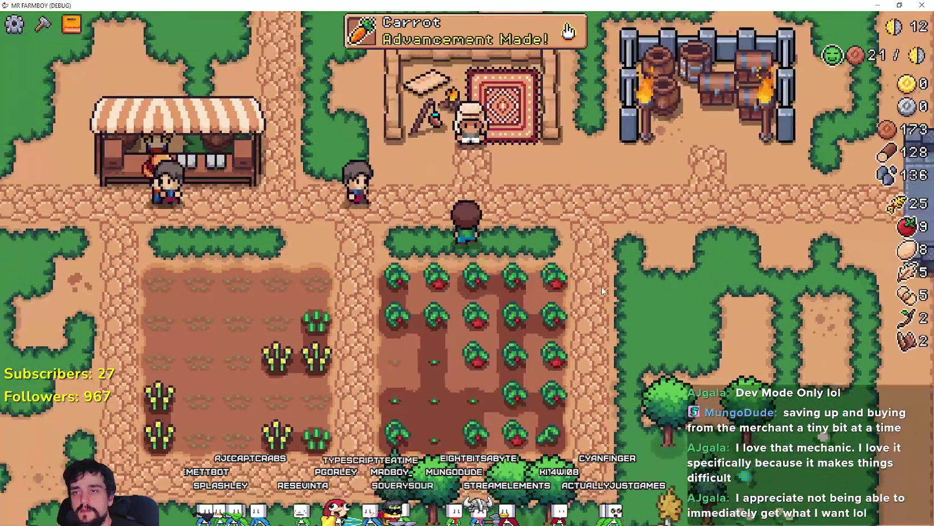
{"action": "key", "text": "d"}
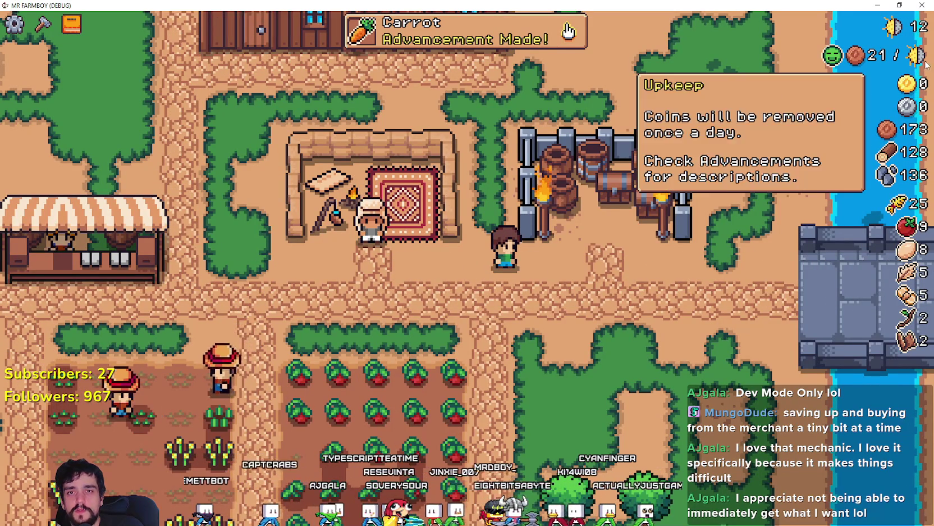
Harvest tomatoes across the tomato field, bringing the tomato count to 27.
{"action": "key", "text": "s"}
{"action": "key", "text": "a"}
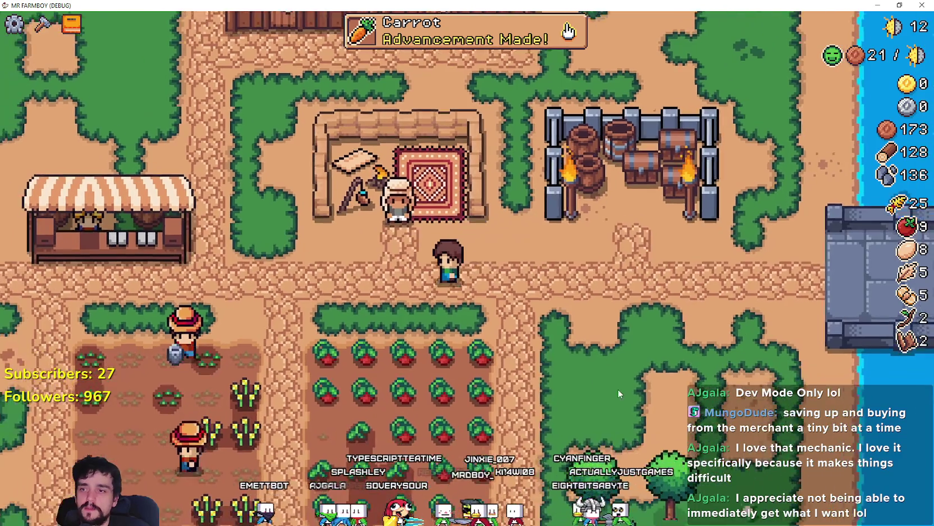
{"action": "key", "text": "d"}
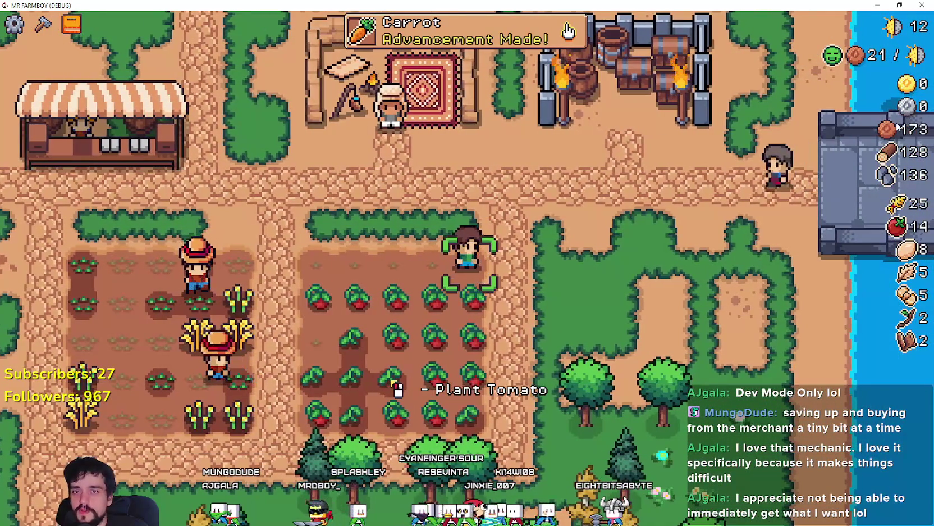
{"action": "key", "text": "a"}
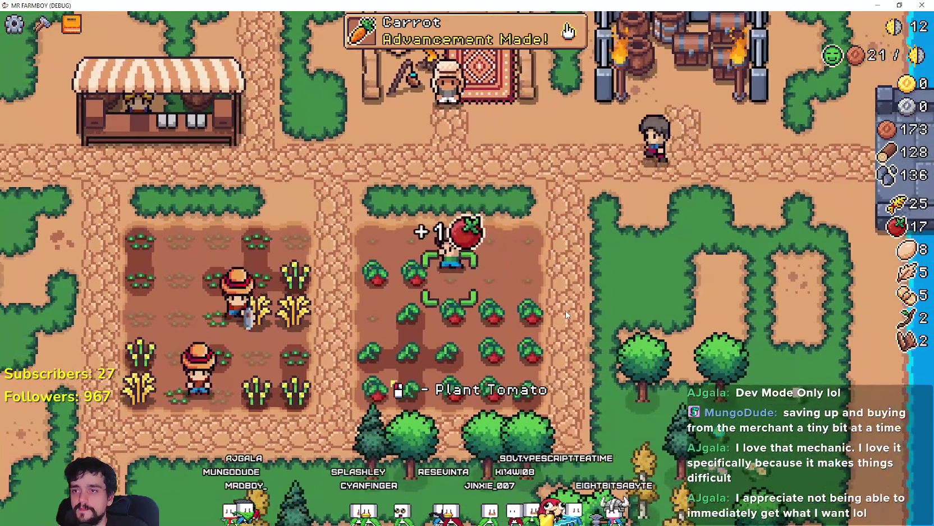
{"action": "key", "text": "s"}
{"action": "key", "text": "d"}
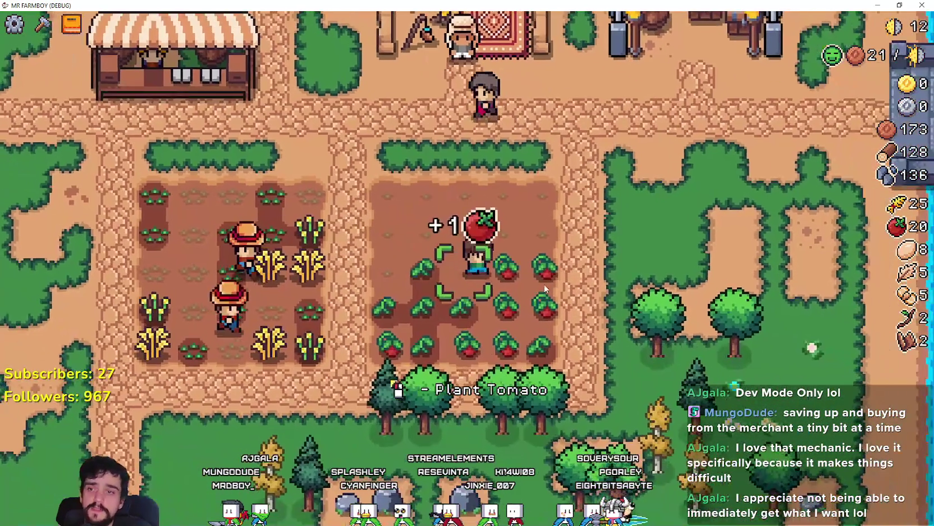
{"action": "key", "text": "s"}
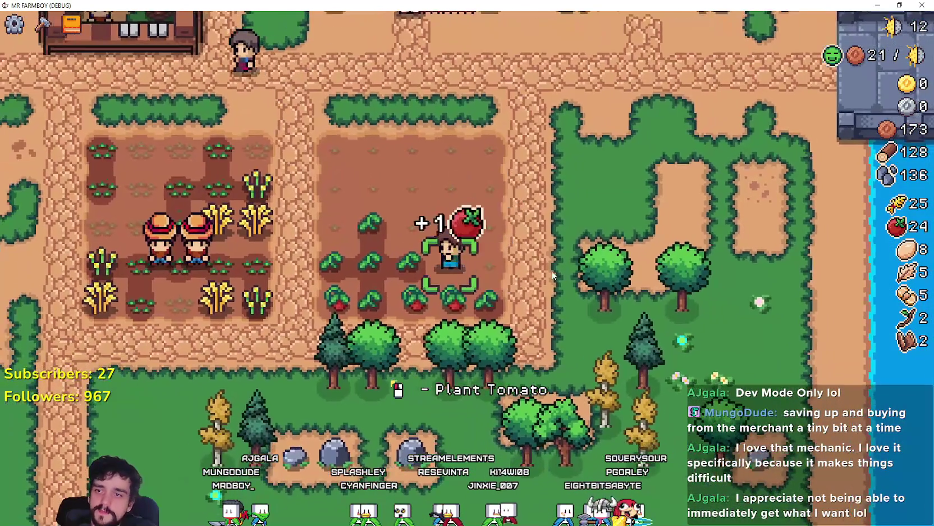
Harvest the ripe wheat, bringing the wheat count to 31.
{"action": "key", "text": "a"}
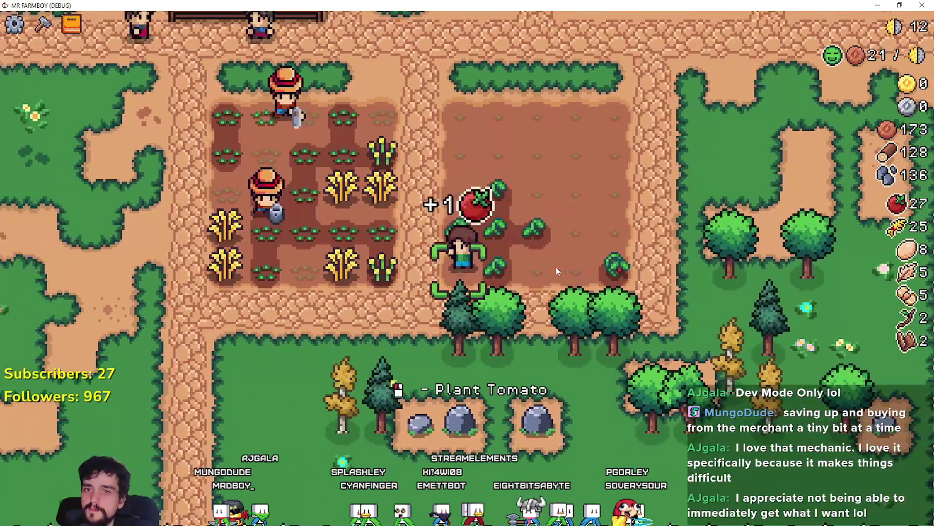
{"action": "key", "text": "a"}
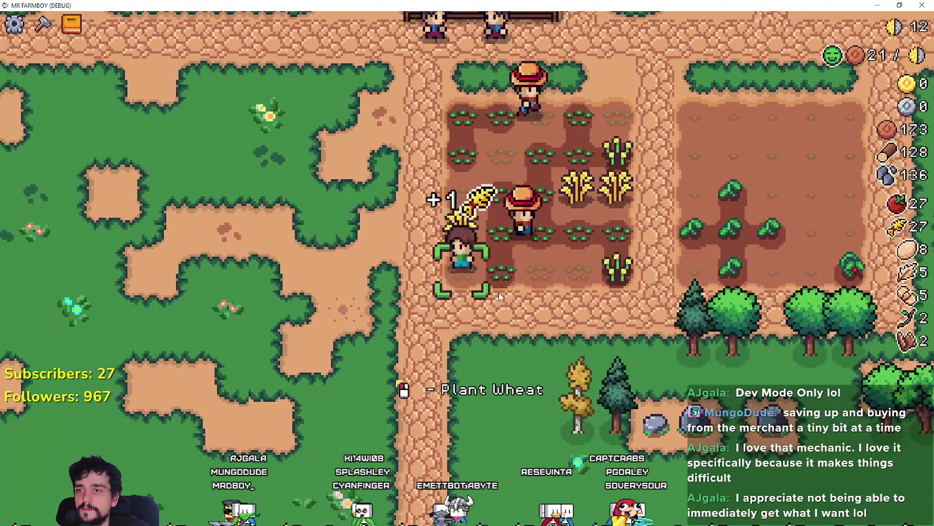
{"action": "key", "text": "d"}
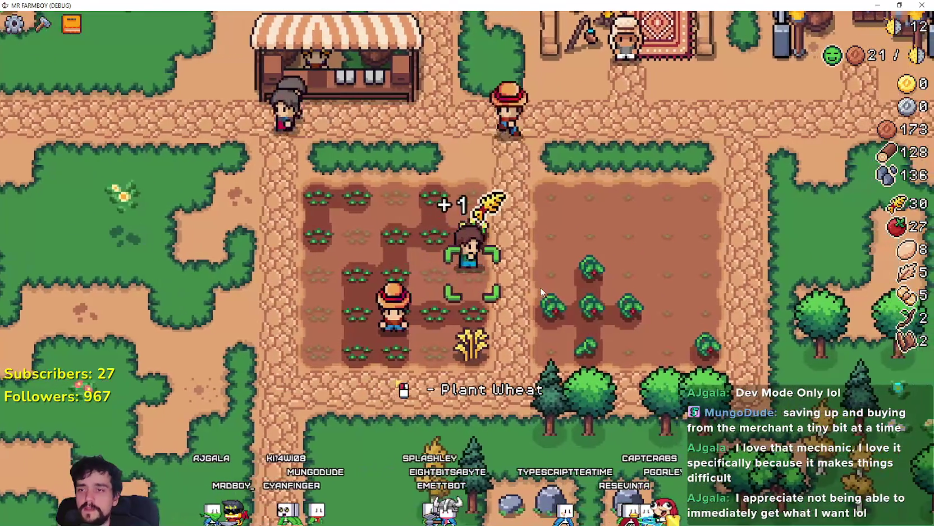
{"action": "key", "text": "w"}
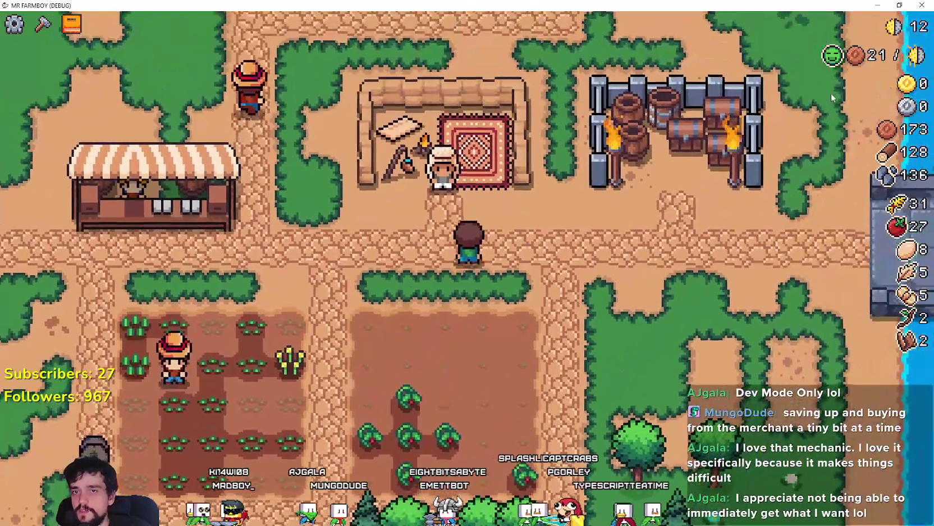
Walk north to the outpost merchant and bring up the Merchant Seller's offers.
{"action": "key", "text": "w"}
{"action": "key", "text": "w"}
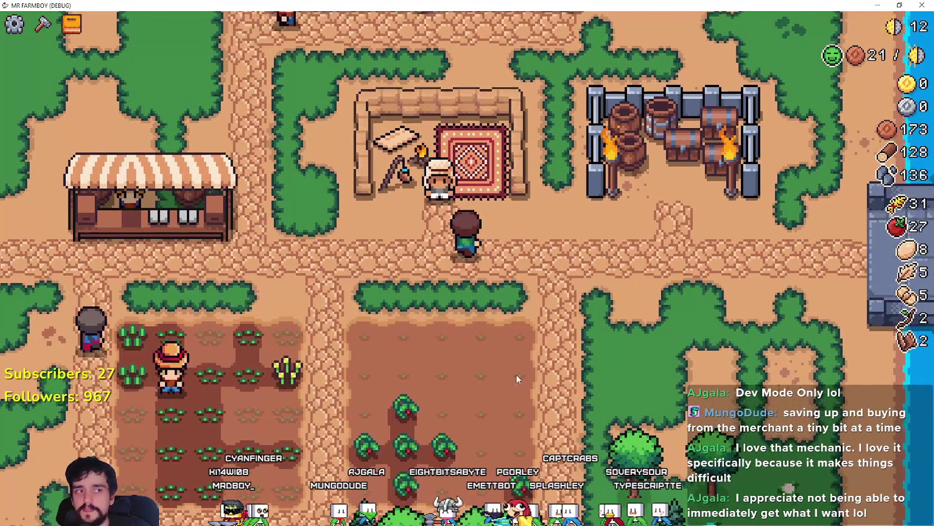
{"action": "key", "text": "a"}
{"action": "left_click", "coordinate": [576, 364]}
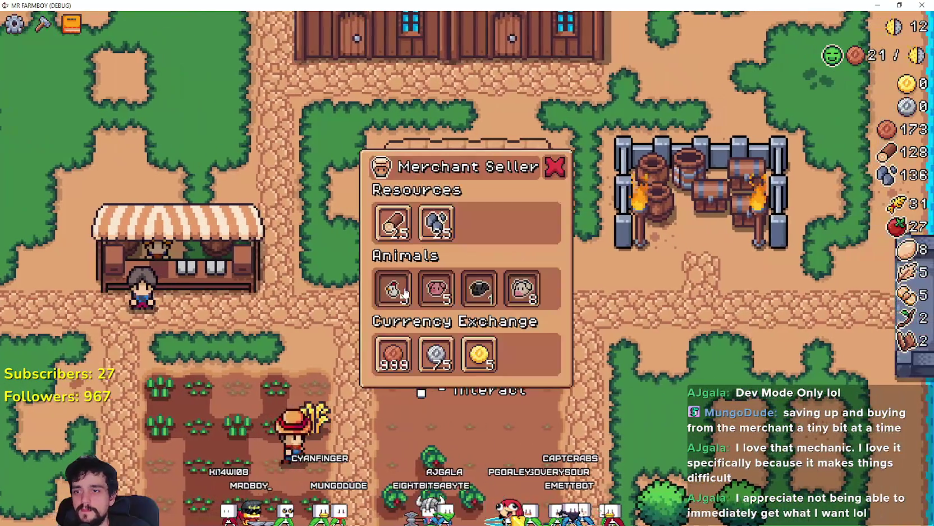
Read the King's Outpost information.
{"action": "key", "text": "d"}
{"action": "key", "text": "e"}
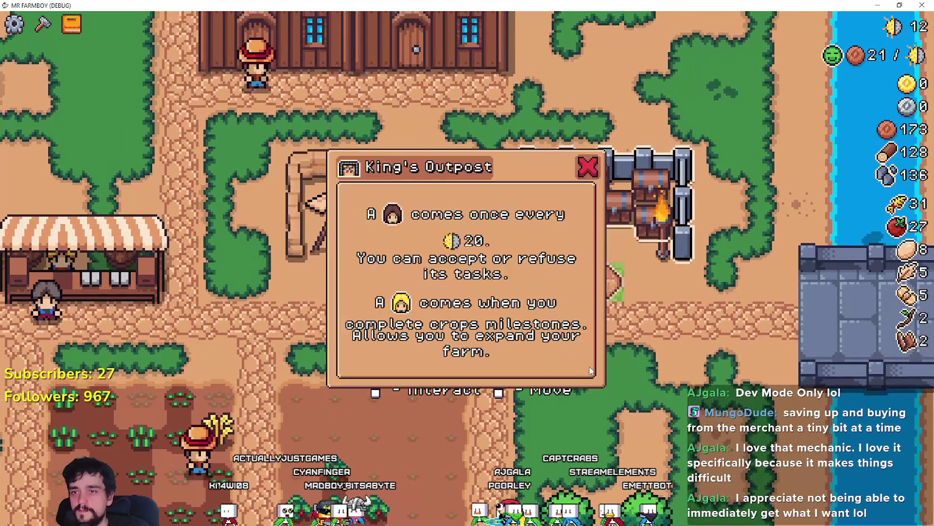
{"action": "key", "text": "s"}
Sell all tomatoes and wheat at the Market stall, raising copper coins to 275.
{"action": "key", "text": "a"}
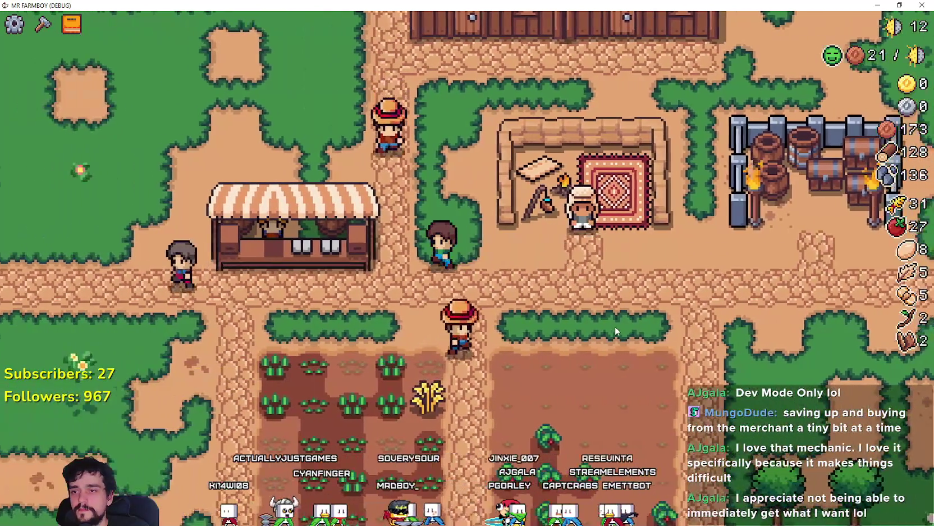
{"action": "key", "text": "a"}
{"action": "key", "text": "e"}
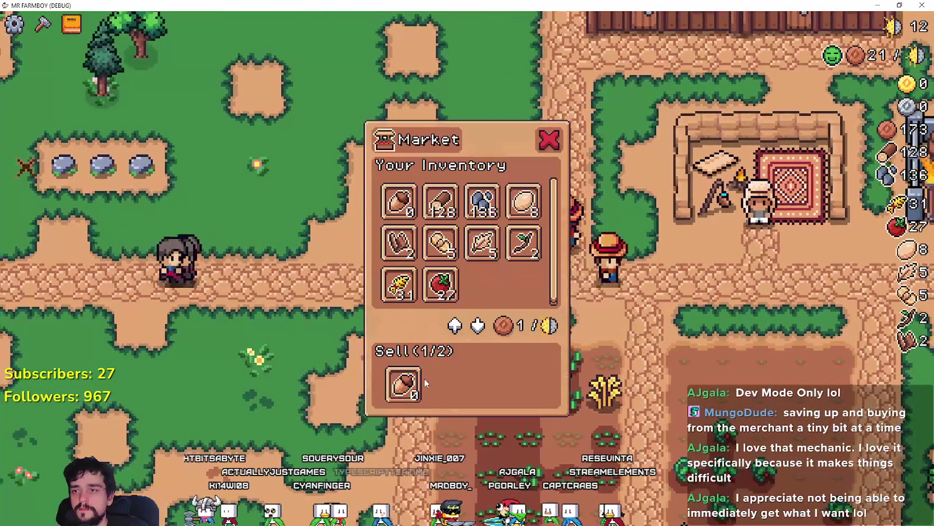
{"action": "key", "text": "Escape"}
{"action": "key", "text": "w"}
{"action": "key", "text": "s"}
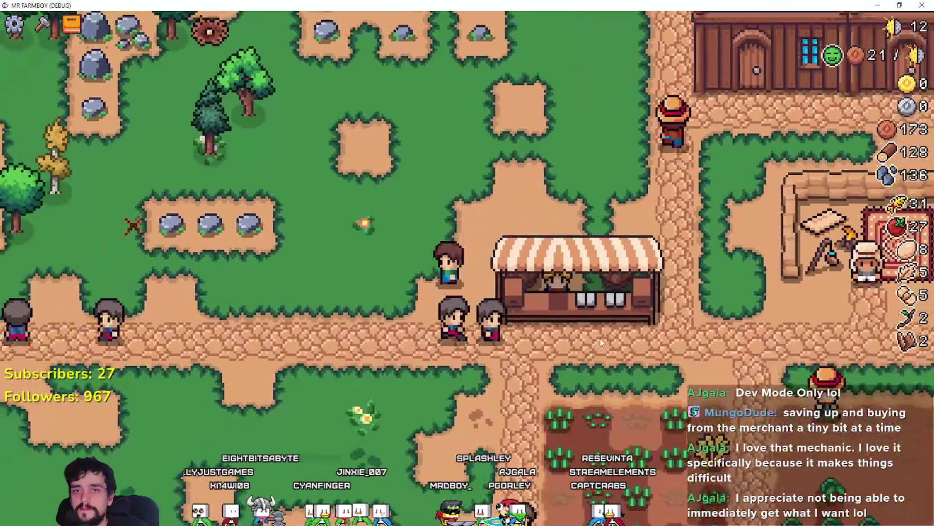
{"action": "key", "text": "e"}
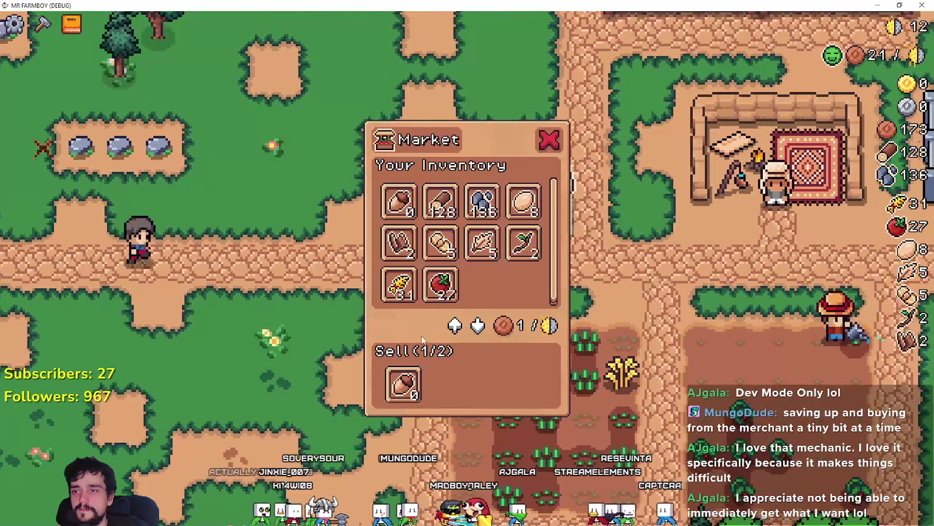
{"action": "left_click", "coordinate": [440, 296]}
{"action": "left_click", "coordinate": [399, 296]}
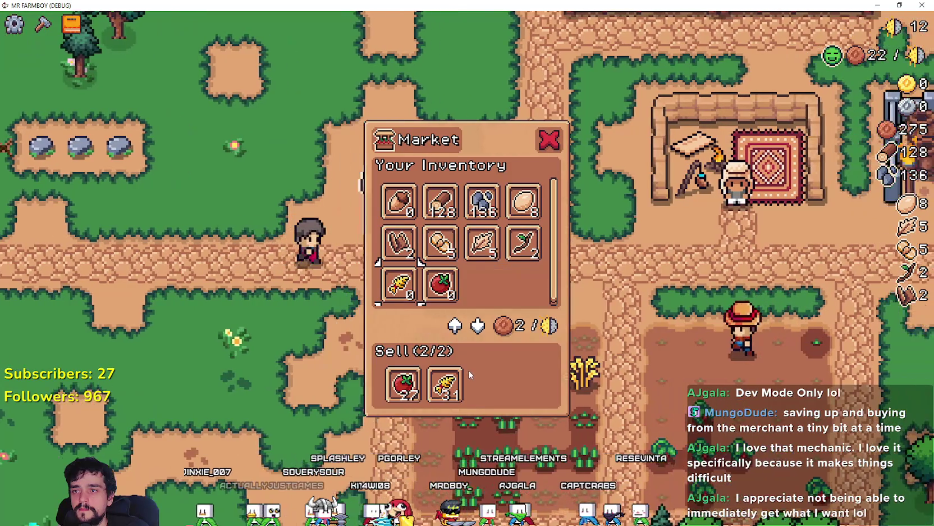
{"action": "key", "text": "d"}
{"action": "key", "text": "w"}
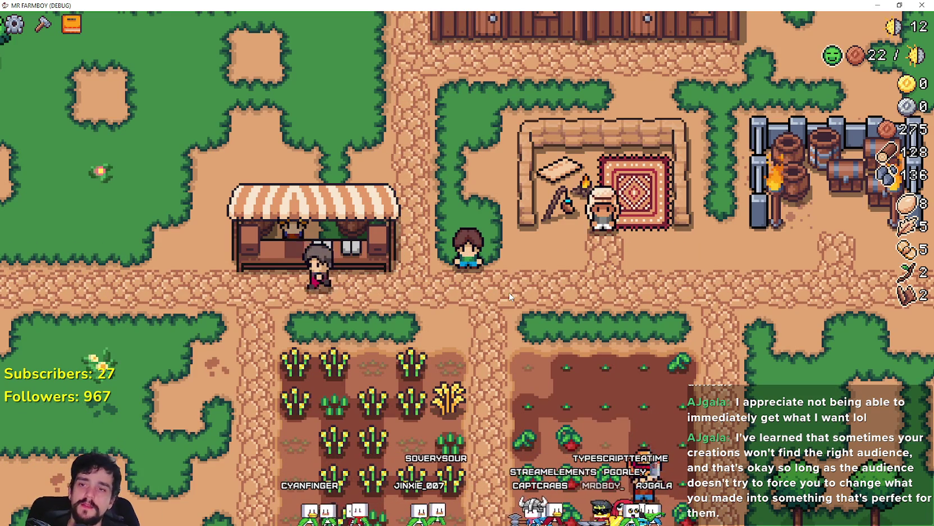
{"action": "scroll", "coordinate": [444, 278], "scroll_direction": "down", "scroll_amount": 5}
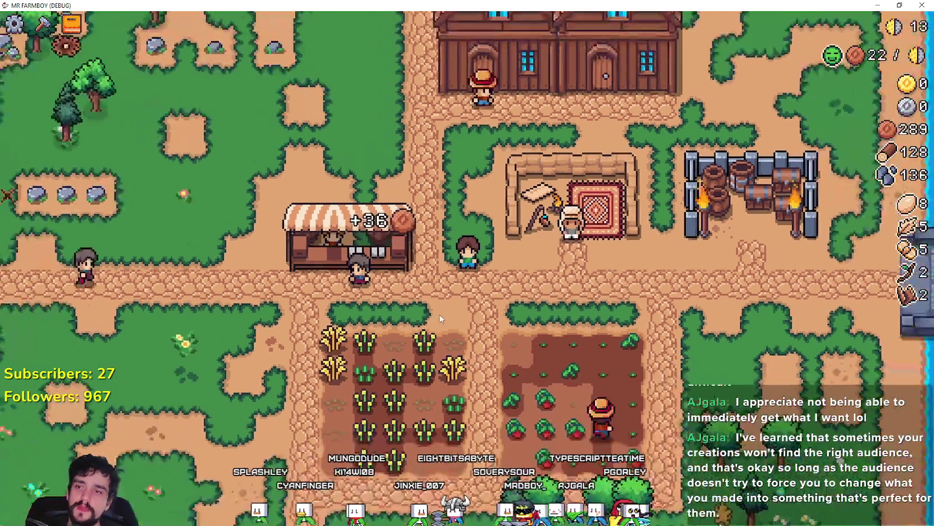
{"action": "scroll", "coordinate": [440, 304], "scroll_direction": "down", "scroll_amount": 5}
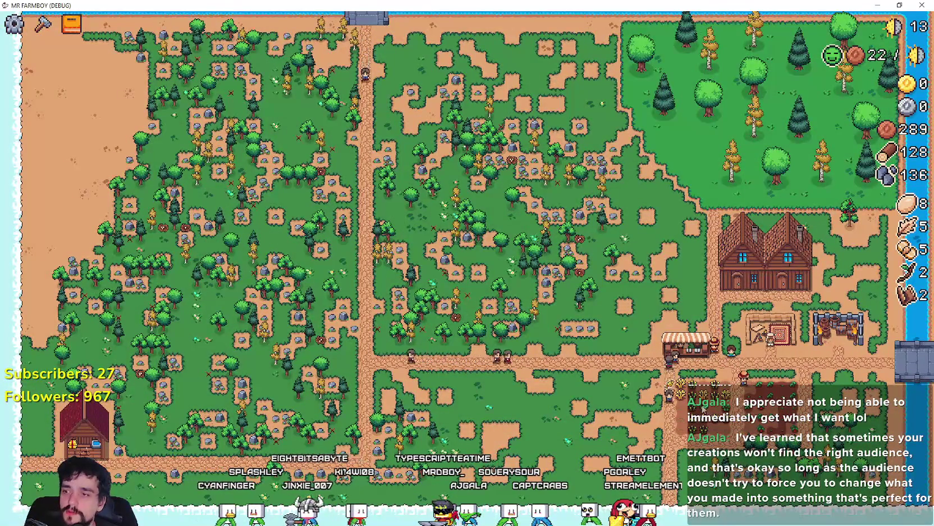
{"action": "scroll", "coordinate": [587, 311], "scroll_direction": "up", "scroll_amount": 5}
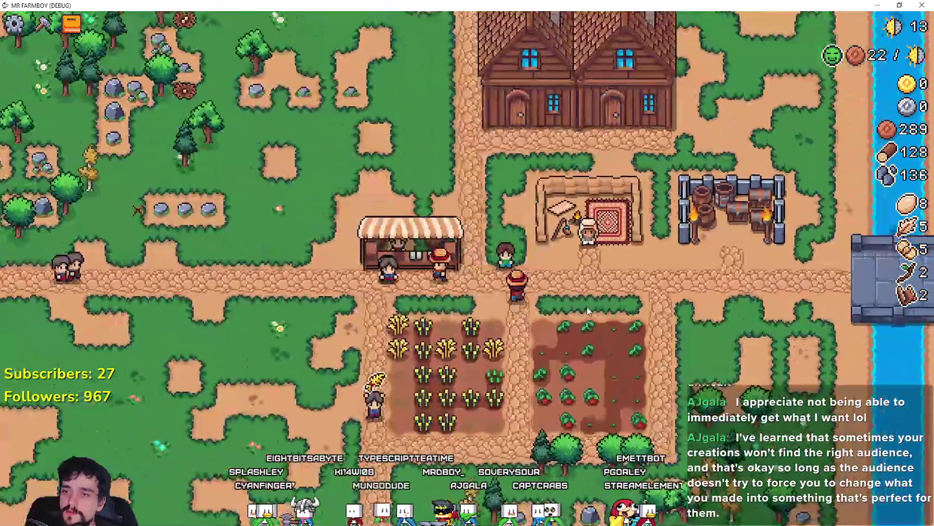
{"action": "scroll", "coordinate": [588, 311], "scroll_direction": "up", "scroll_amount": 5}
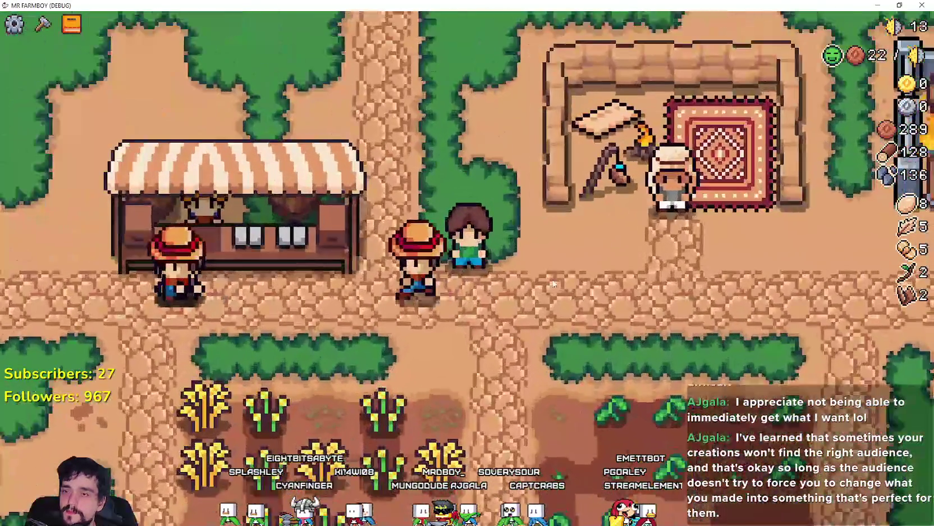
{"action": "scroll", "coordinate": [489, 246], "scroll_direction": "down", "scroll_amount": 3}
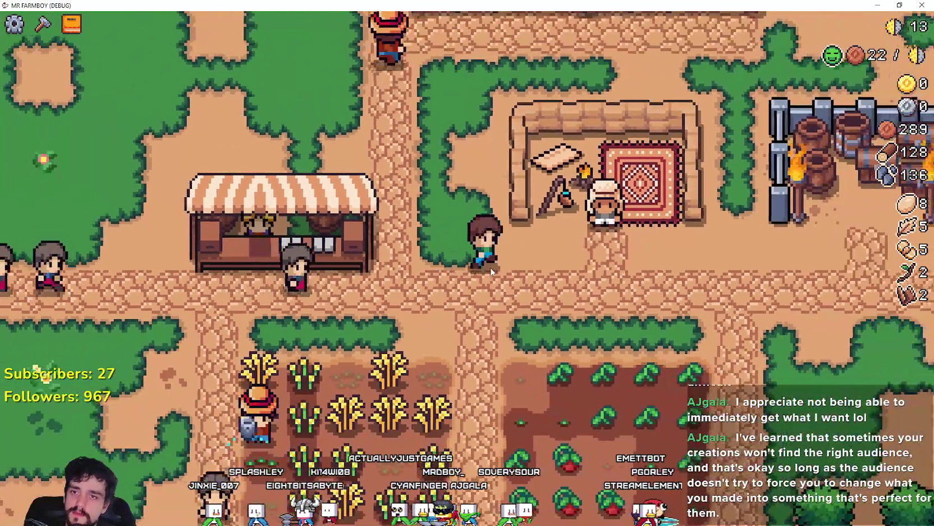
Check the Stone price in the outpost merchant's Merchant Seller offers.
{"action": "left_click", "coordinate": [600, 258]}
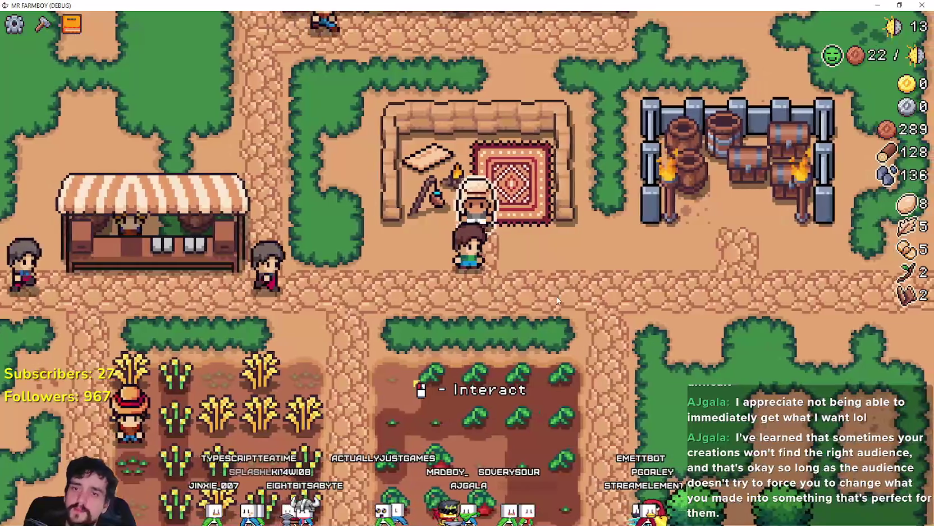
{"action": "left_click", "coordinate": [612, 309]}
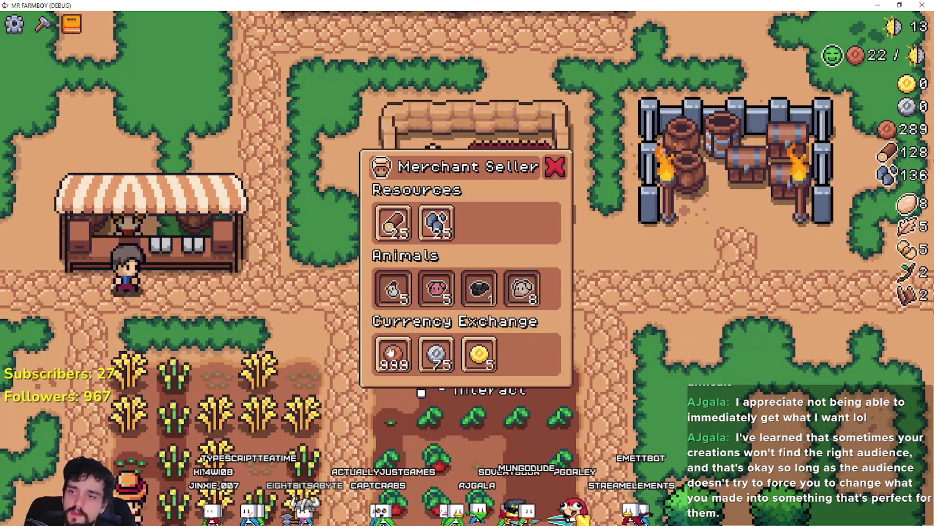
{"action": "mouse_move", "coordinate": [428, 220]}
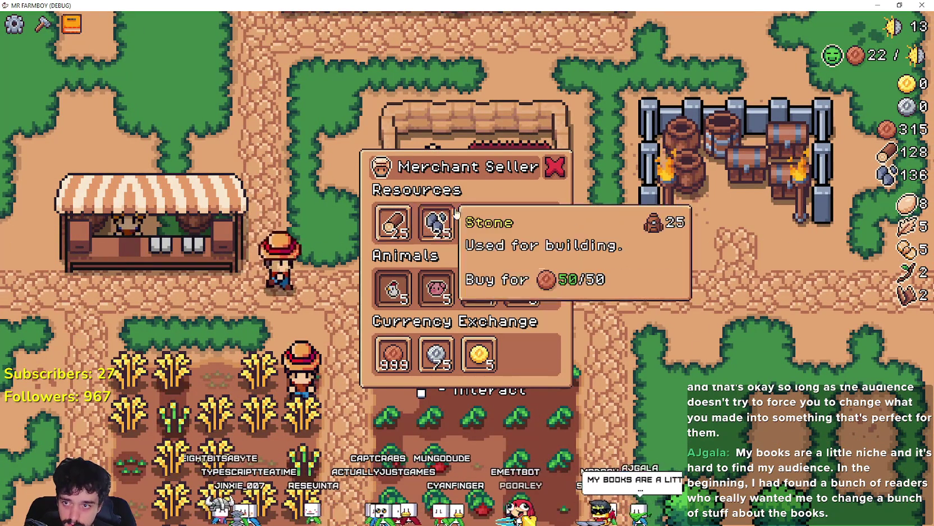
{"action": "mouse_move", "coordinate": [439, 235]}
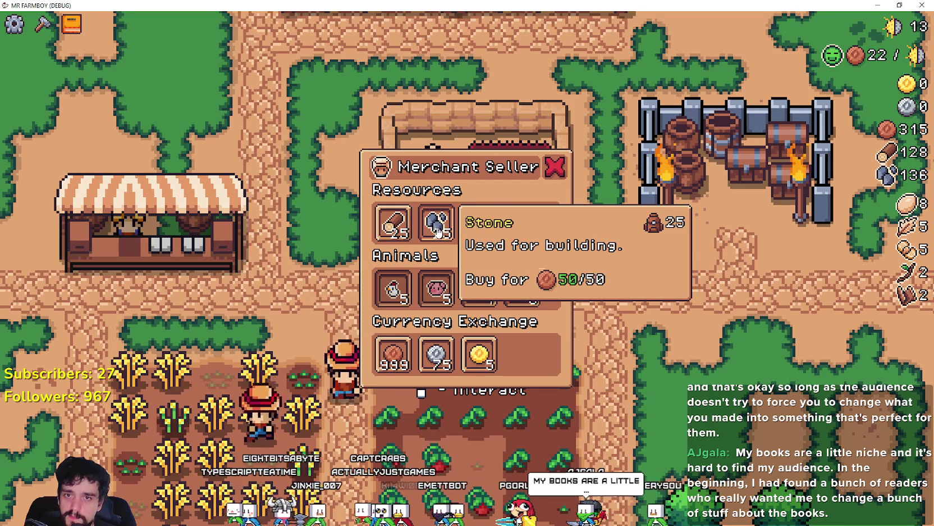
Chop the leafy trees south of the tomato field for wood.
{"action": "key", "text": "s"}
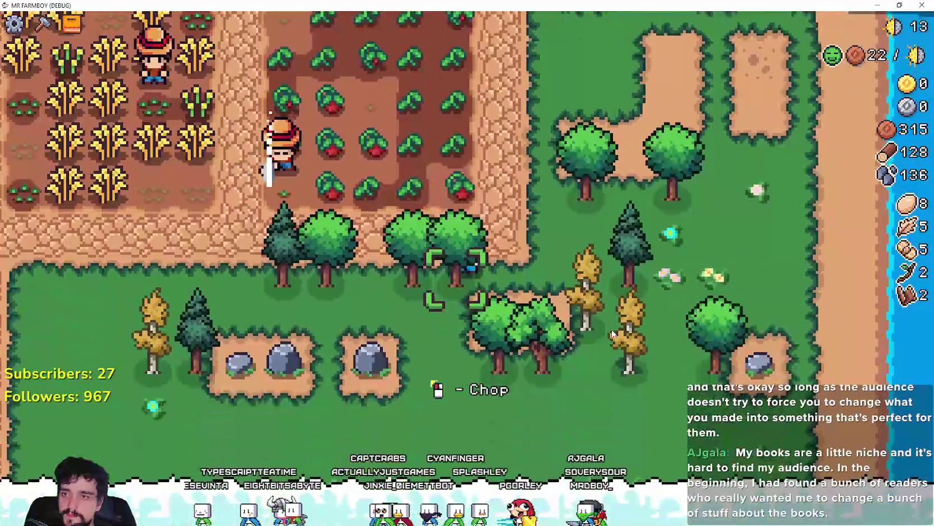
{"action": "left_click", "coordinate": [612, 334]}
{"action": "key", "text": "a"}
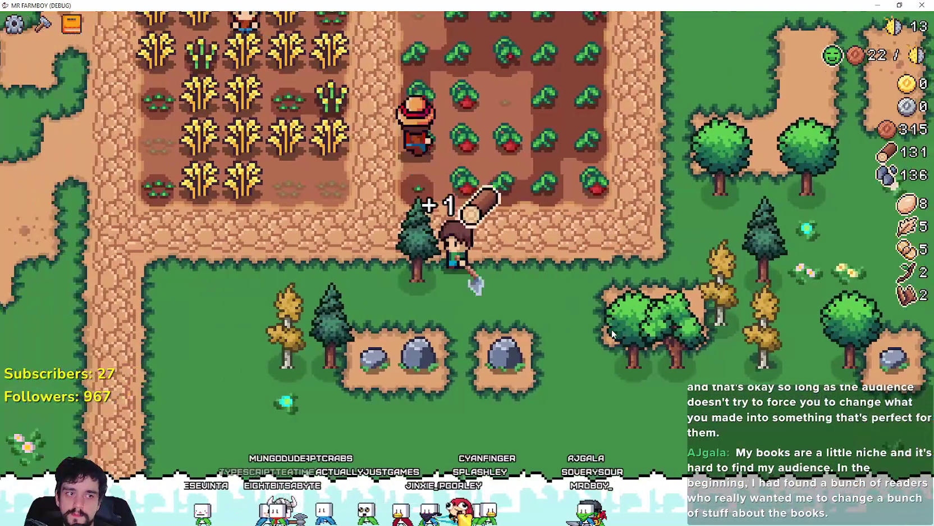
Collect nearby wood and stone, then harvest the ripe wheat field.
{"action": "key", "text": "s"}
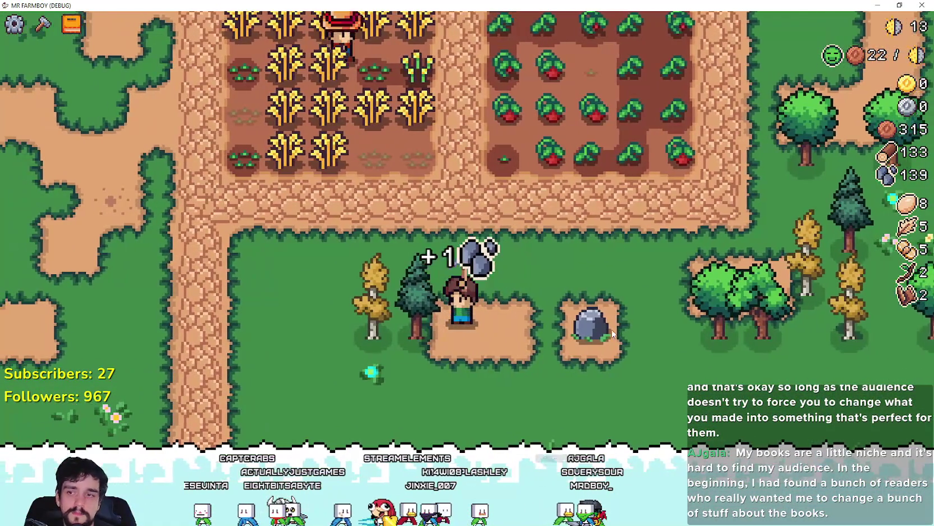
{"action": "key", "text": "a"}
{"action": "key", "text": "w"}
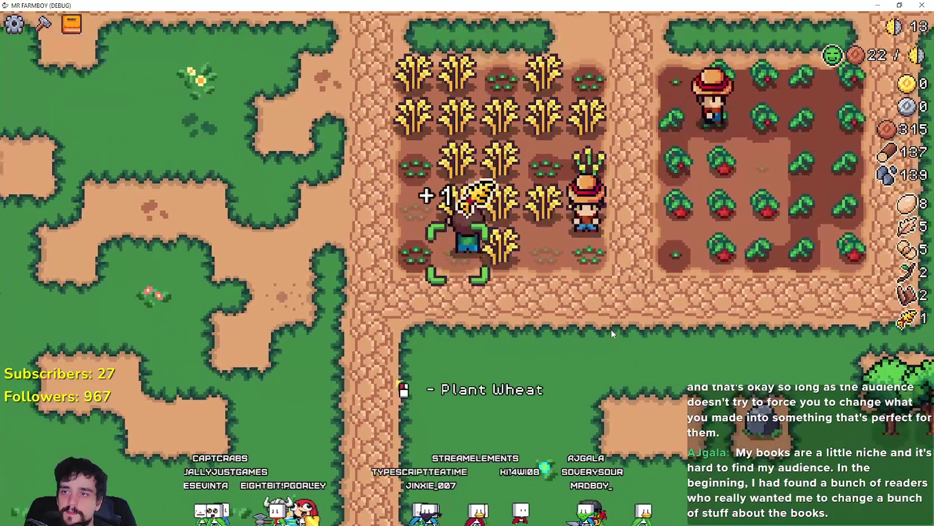
{"action": "key", "text": "w"}
{"action": "key", "text": "a"}
{"action": "key", "text": "d"}
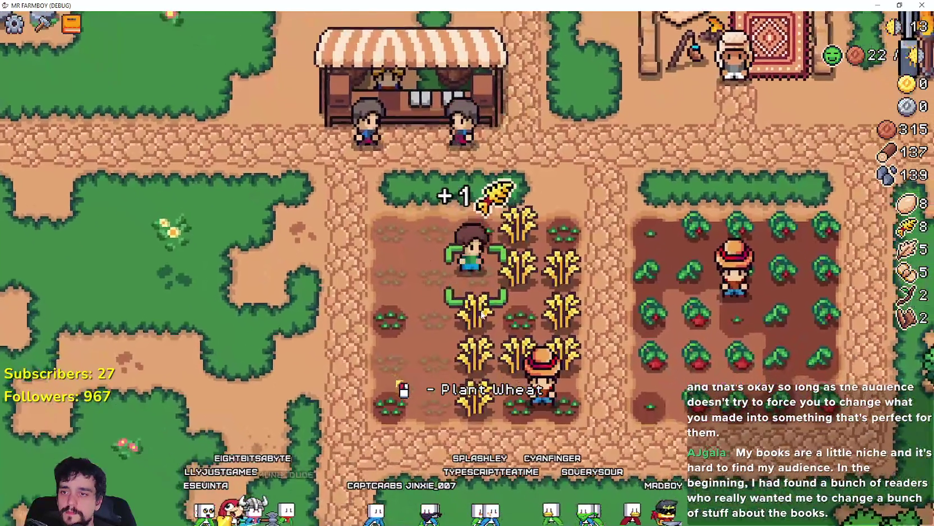
{"action": "key", "text": "s"}
{"action": "key", "text": "d"}
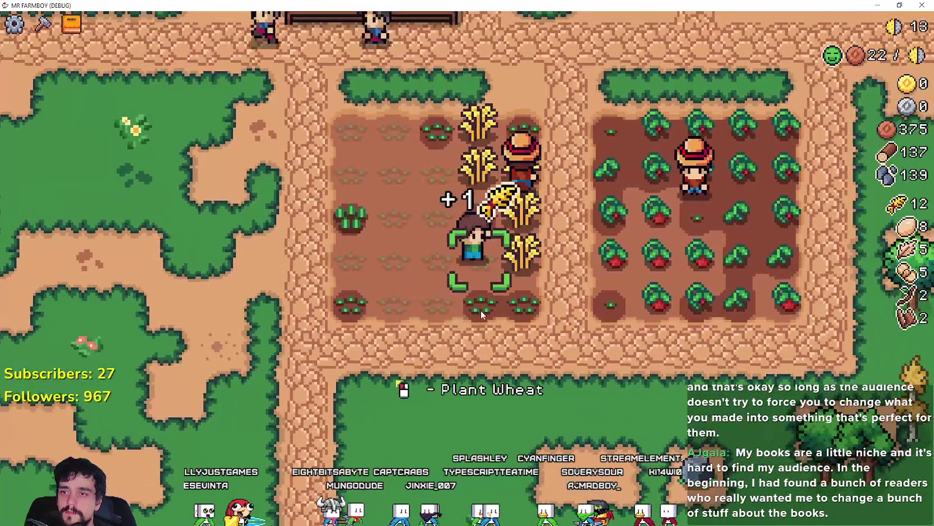
{"action": "key", "text": "w"}
{"action": "key", "text": "a"}
Harvest the ripe tomatoes in the tomato field.
{"action": "key", "text": "d"}
{"action": "key", "text": "s"}
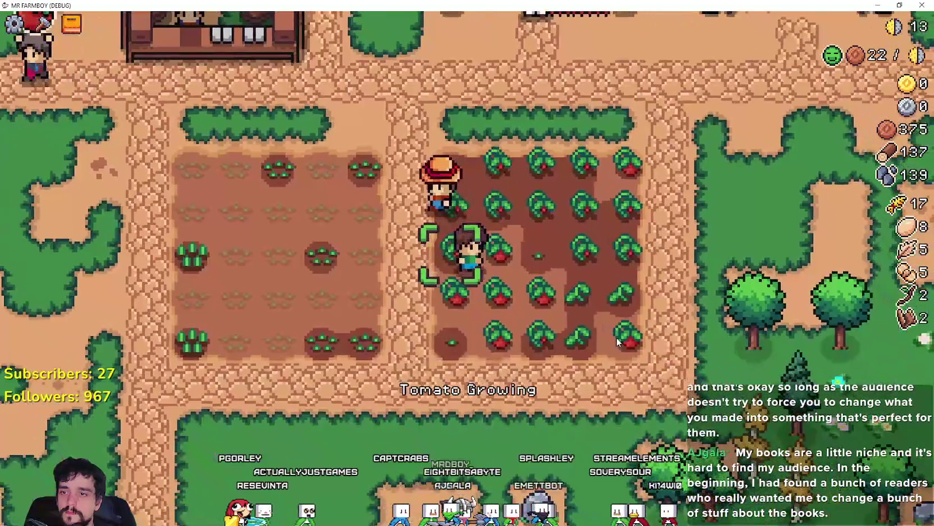
{"action": "key", "text": "d"}
{"action": "key", "text": "s"}
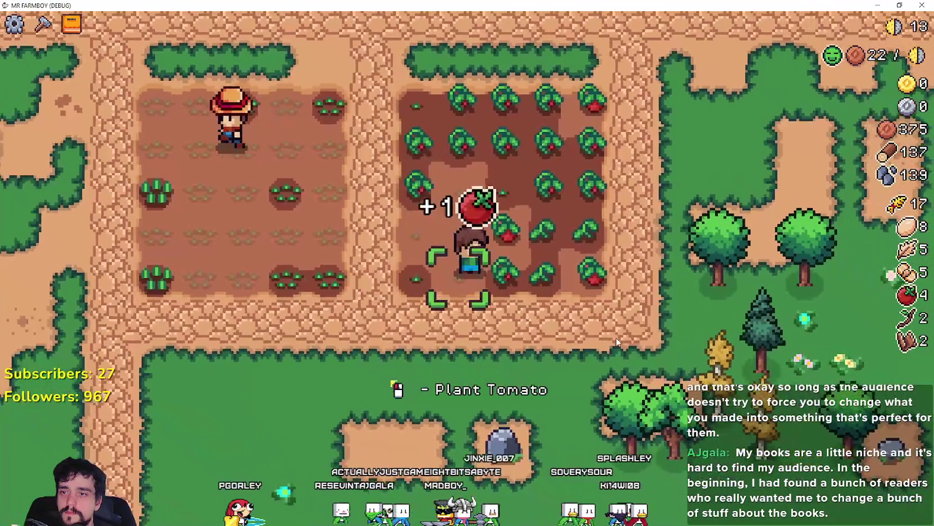
{"action": "key", "text": "w"}
Sell the produce at the Market for 375 copper coins and view the House crafting cost.
{"action": "key", "text": "w"}
{"action": "key", "text": "d"}
{"action": "key", "text": "c"}
{"action": "key", "text": "a"}
{"action": "key", "text": "c"}
{"action": "key", "text": "w"}
{"action": "key", "text": "a"}
{"action": "key", "text": "e"}
{"action": "key", "text": "e"}
{"action": "key", "text": "a"}
{"action": "key", "text": "c"}
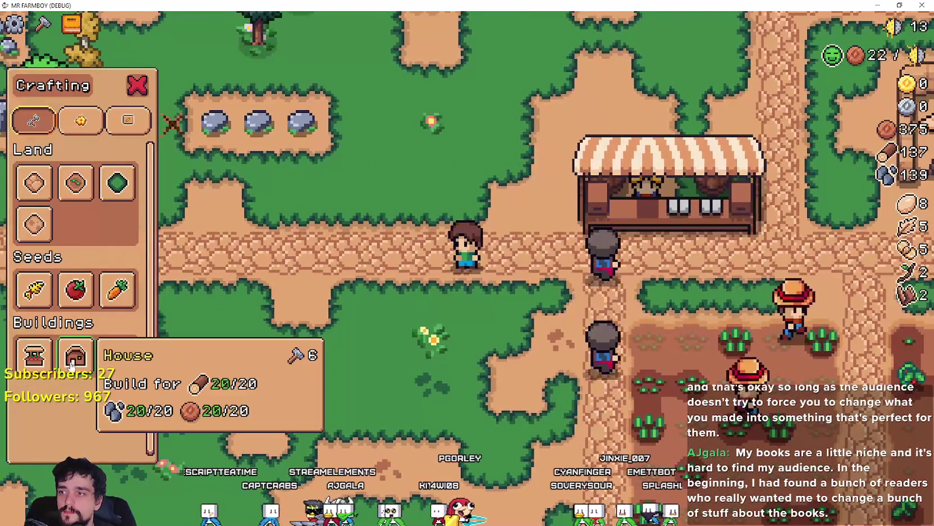
Pick the Farm Tile land tool and till a two-column dirt strip beside the crop field.
{"action": "key", "text": "s"}
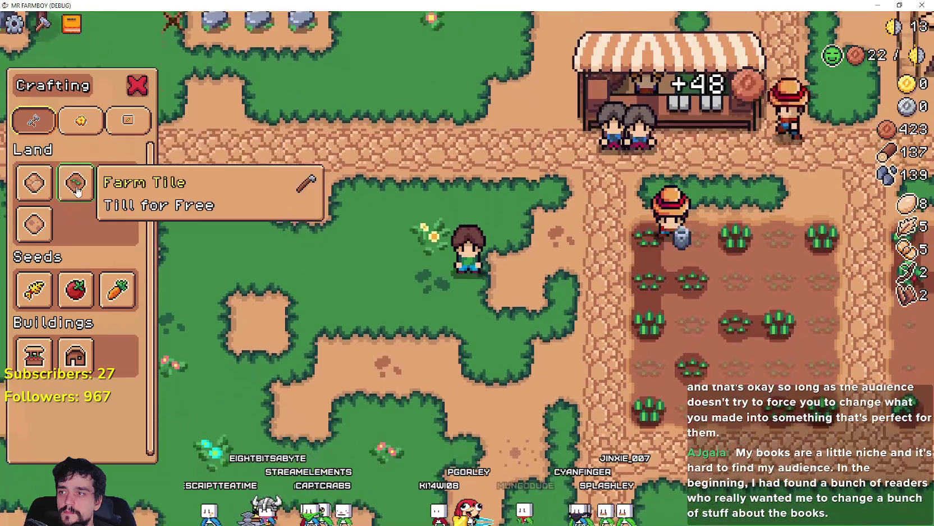
{"action": "left_click", "coordinate": [78, 191]}
{"action": "key", "text": "d"}
{"action": "key", "text": "w"}
{"action": "key", "text": "s"}
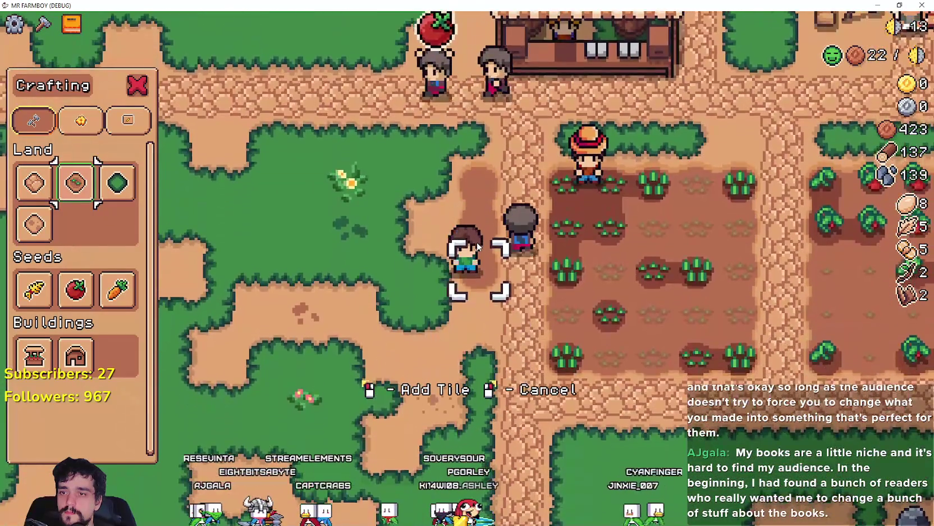
{"action": "left_click", "coordinate": [478, 247]}
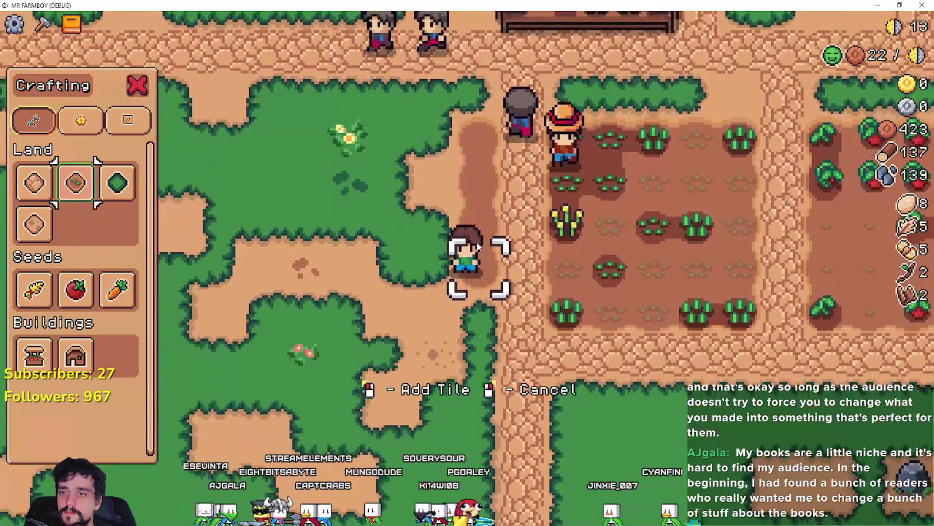
{"action": "key", "text": "s"}
{"action": "left_click", "coordinate": [477, 246]}
{"action": "key", "text": "a"}
{"action": "left_click", "coordinate": [477, 247]}
Extend the left dirt column upward and onto the sand, then pause to show the stats.
{"action": "key", "text": "w"}
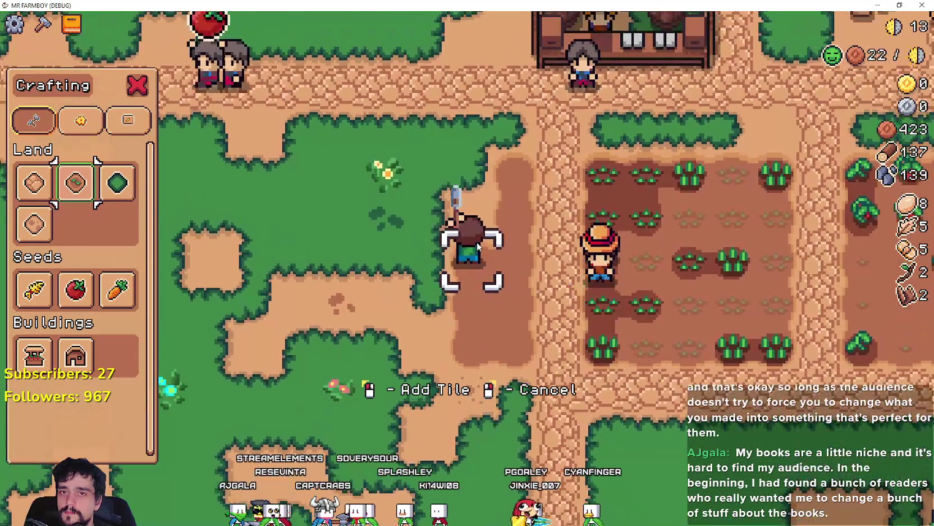
{"action": "key", "text": "w"}
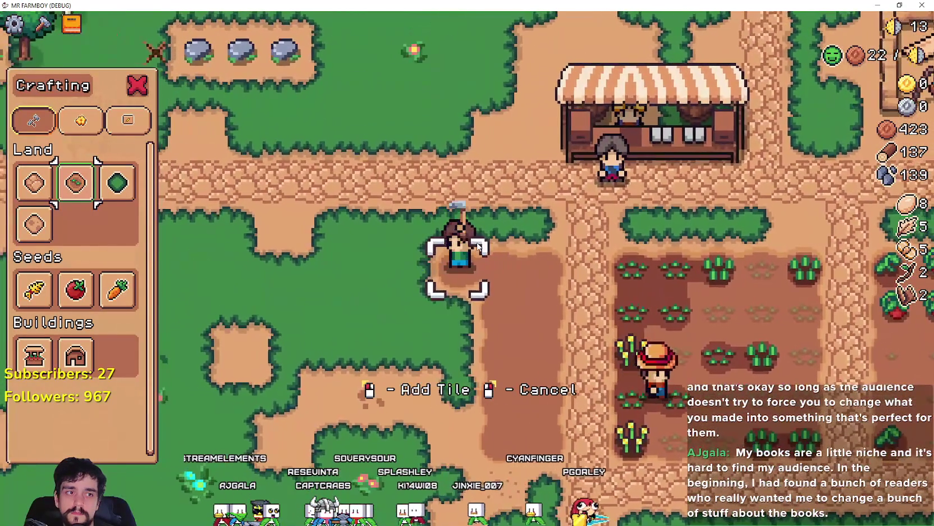
{"action": "left_click", "coordinate": [477, 243]}
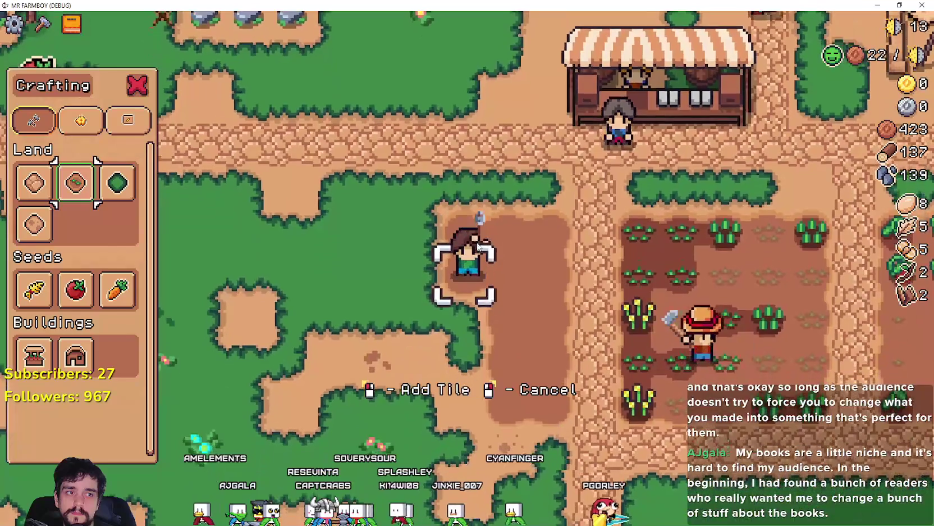
{"action": "key", "text": "s"}
{"action": "key", "text": "a"}
{"action": "left_click", "coordinate": [479, 247]}
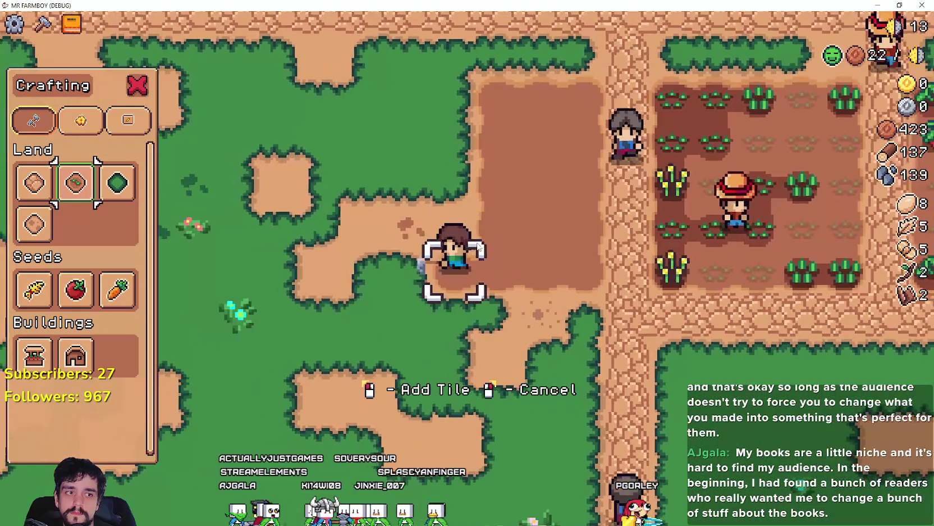
{"action": "key", "text": "w"}
{"action": "left_click", "coordinate": [477, 242]}
{"action": "left_click", "coordinate": [477, 242]}
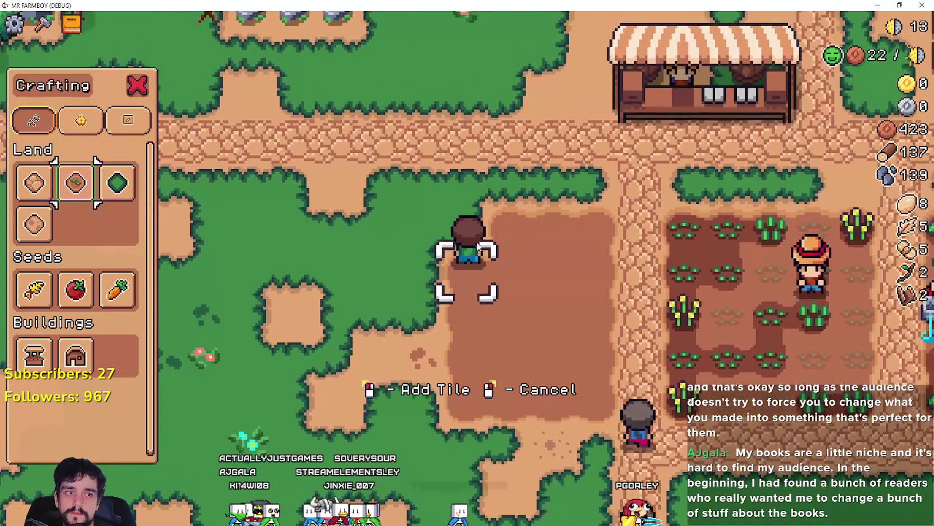
{"action": "key", "text": "w"}
{"action": "key", "text": "Escape"}
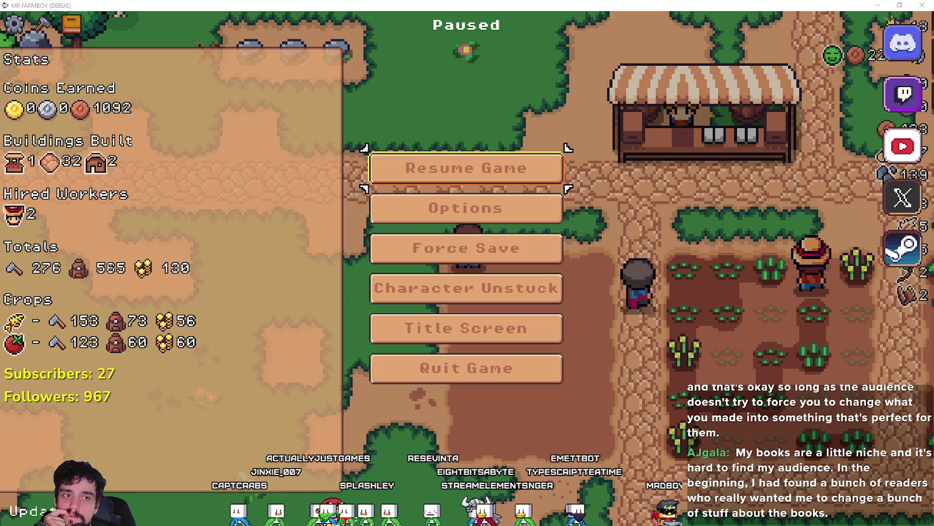
Switch to Discord and open the 'Maxing out first area' farm screenshot maximized in the viewer.
{"action": "key", "text": "alt+Tab"}
{"action": "mouse_move", "coordinate": [545, 114]}
{"action": "left_mouse_down"}
{"action": "mouse_move", "coordinate": [408, 89]}
{"action": "mouse_move", "coordinate": [368, 23]}
{"action": "left_mouse_up"}
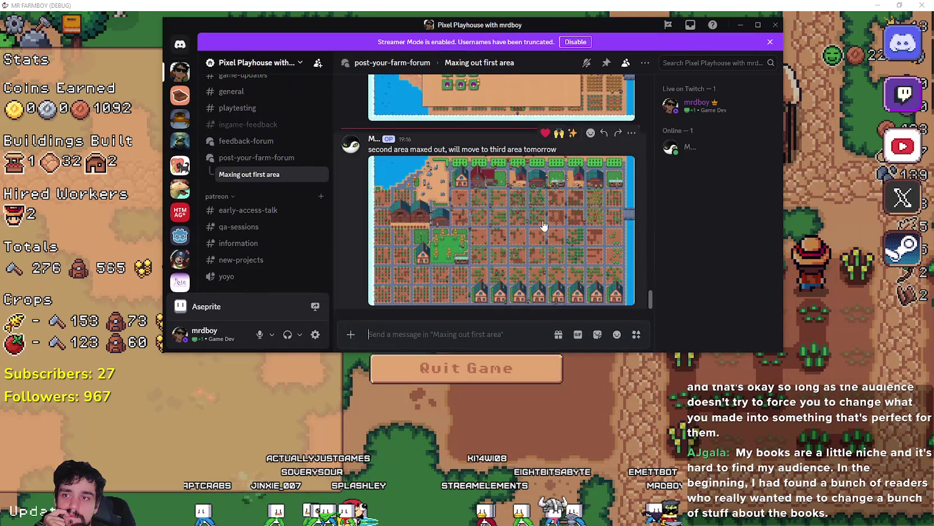
{"action": "left_click", "coordinate": [522, 233]}
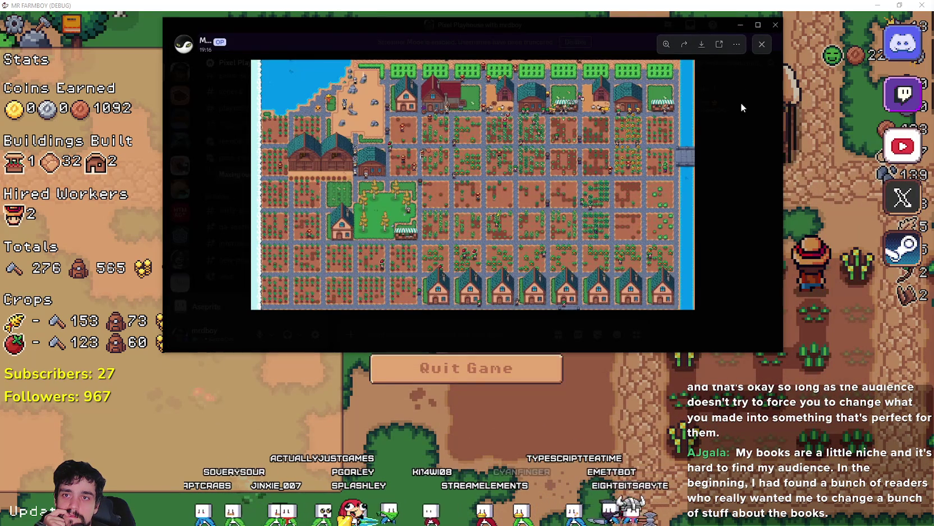
{"action": "left_click", "coordinate": [757, 28]}
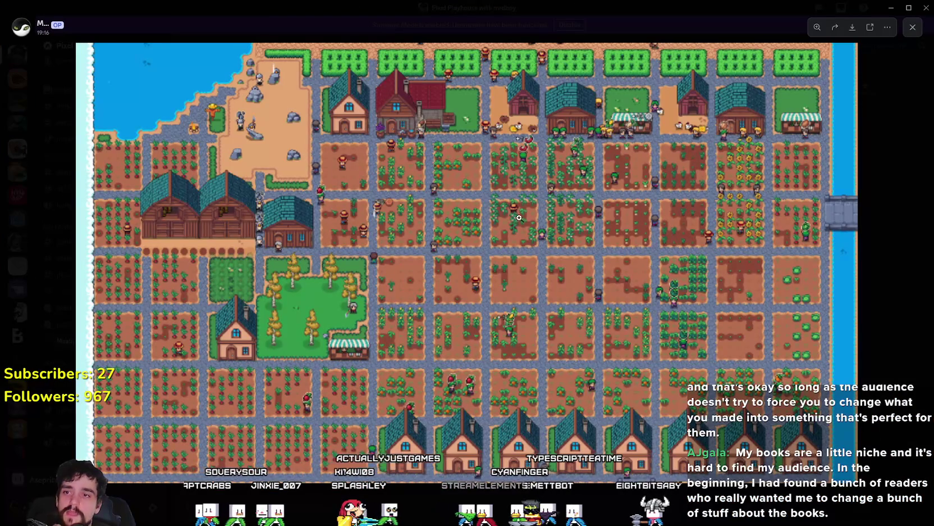
Zoom into the farm screenshot around the twin barns and crop plots.
{"action": "left_click", "coordinate": [694, 115]}
{"action": "left_click", "coordinate": [246, 223]}
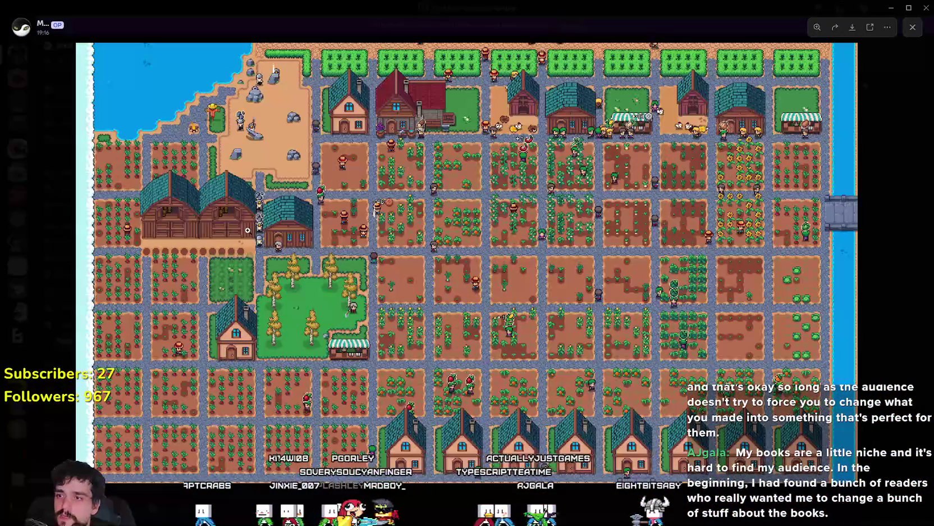
{"action": "scroll", "coordinate": [303, 260], "scroll_direction": "up", "scroll_amount": 5}
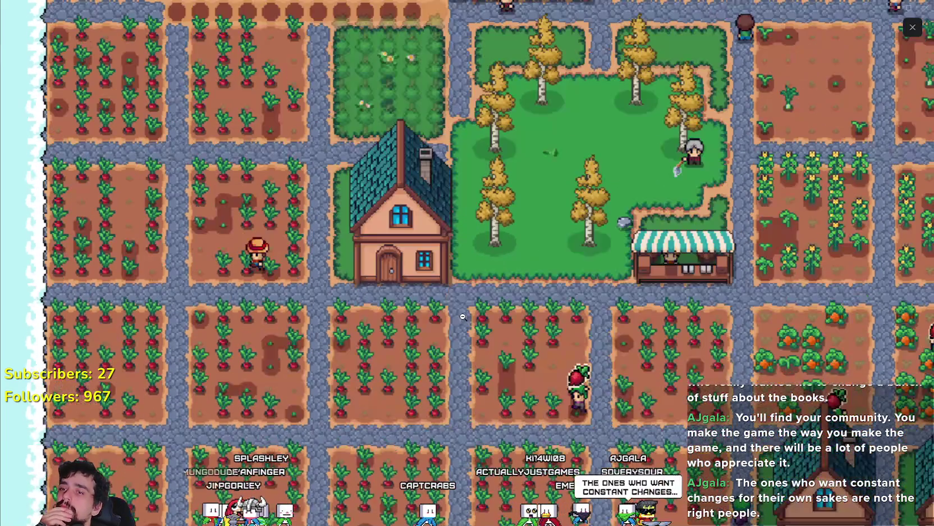
Toggle close-ups of the barns and the top-right houses and crop fields.
{"action": "left_click", "coordinate": [393, 449]}
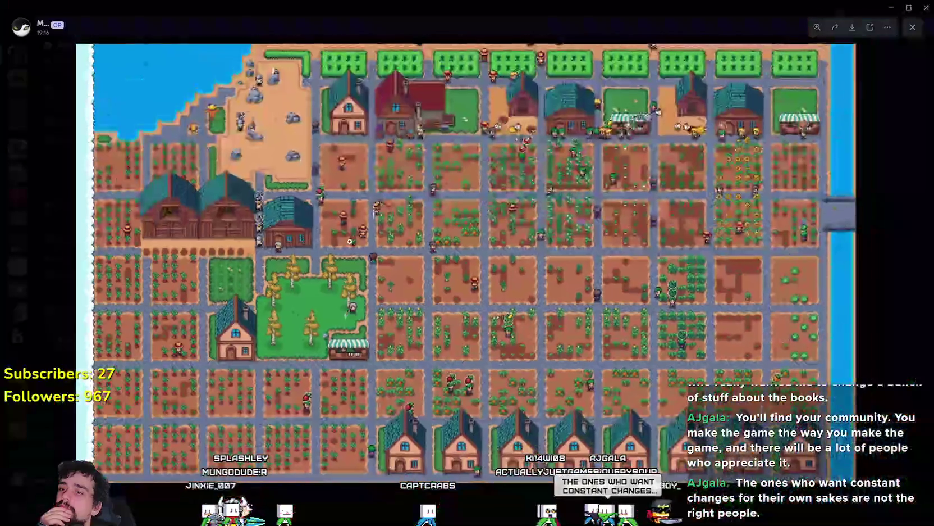
{"action": "left_click", "coordinate": [386, 261]}
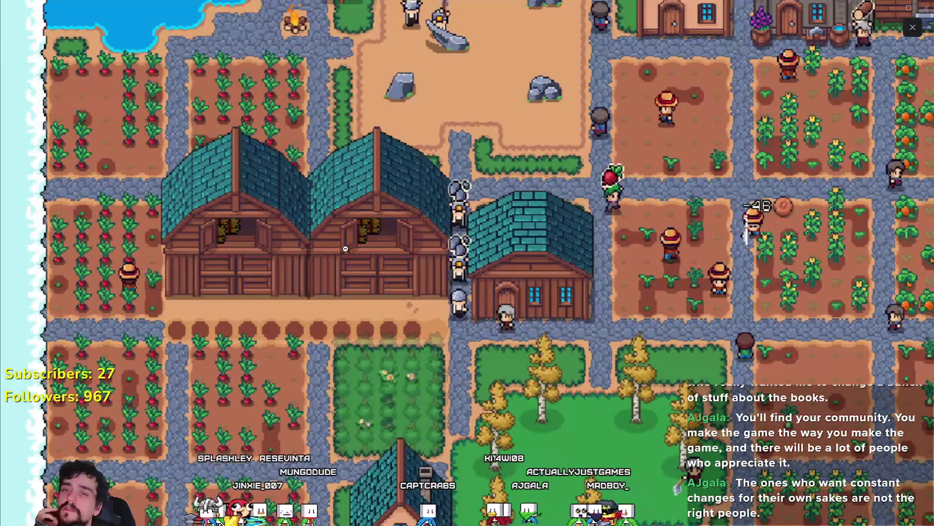
{"action": "left_click", "coordinate": [345, 249]}
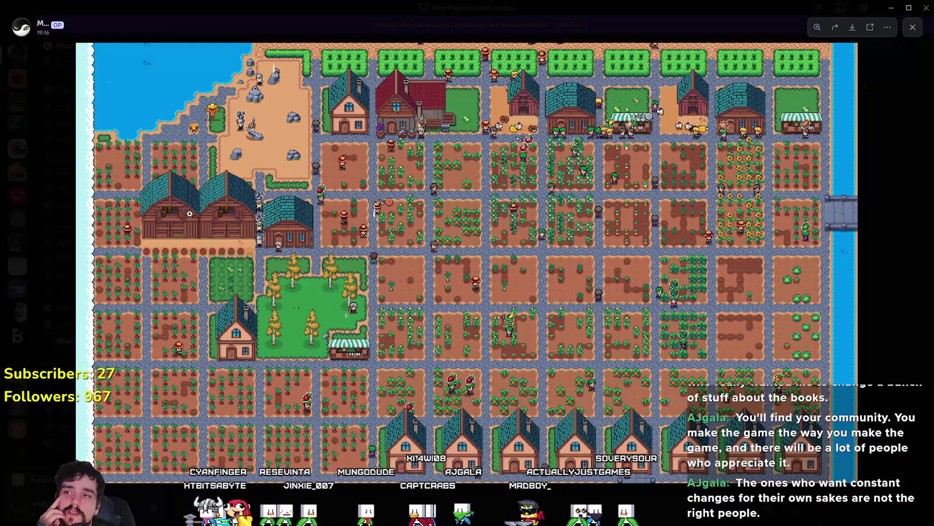
{"action": "left_click", "coordinate": [176, 266]}
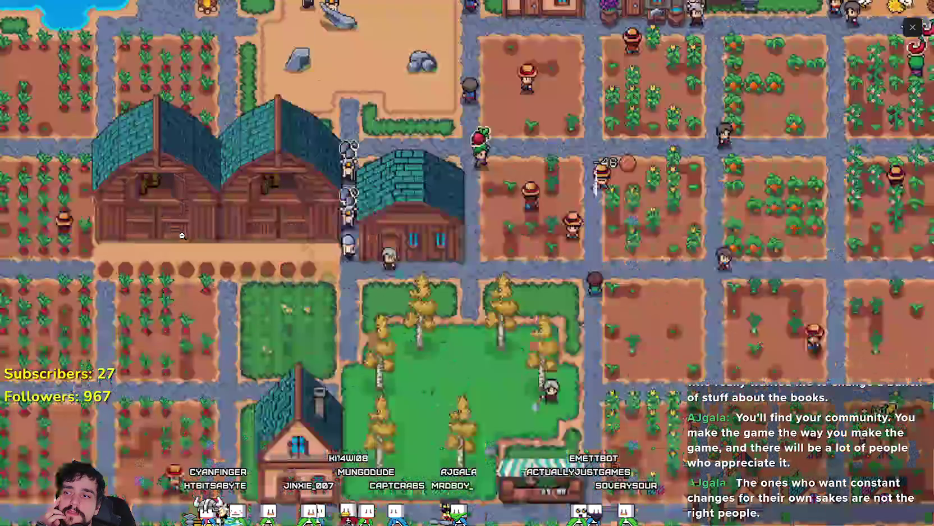
{"action": "left_click", "coordinate": [749, 127]}
{"action": "left_click", "coordinate": [749, 126]}
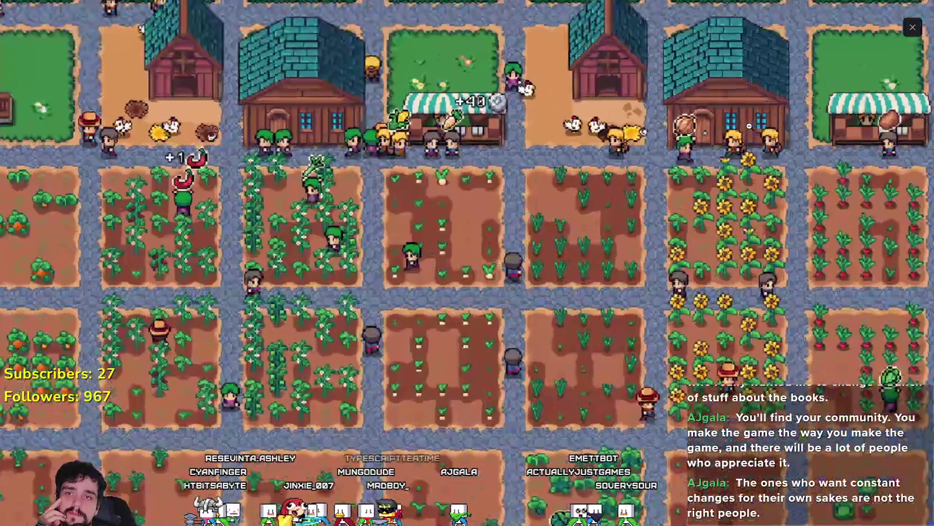
{"action": "left_click", "coordinate": [686, 108]}
{"action": "left_click", "coordinate": [686, 108]}
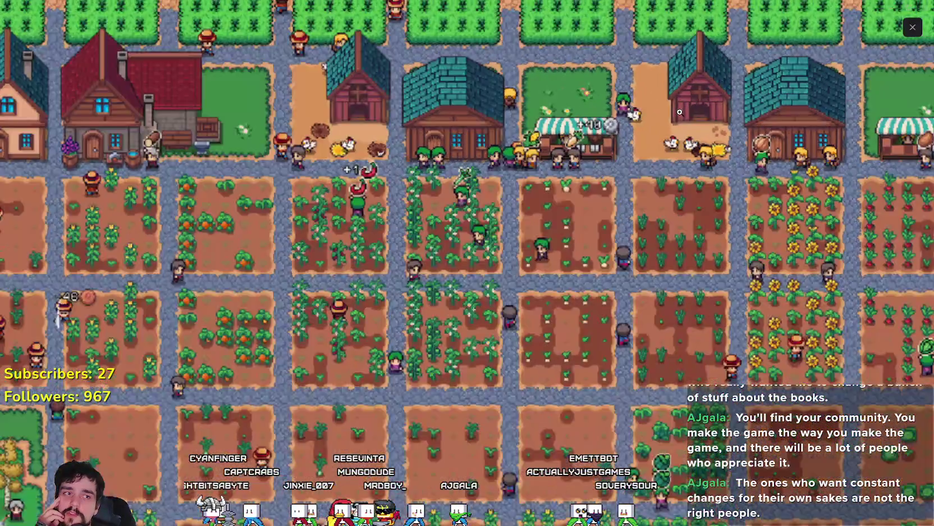
{"action": "left_click", "coordinate": [679, 112]}
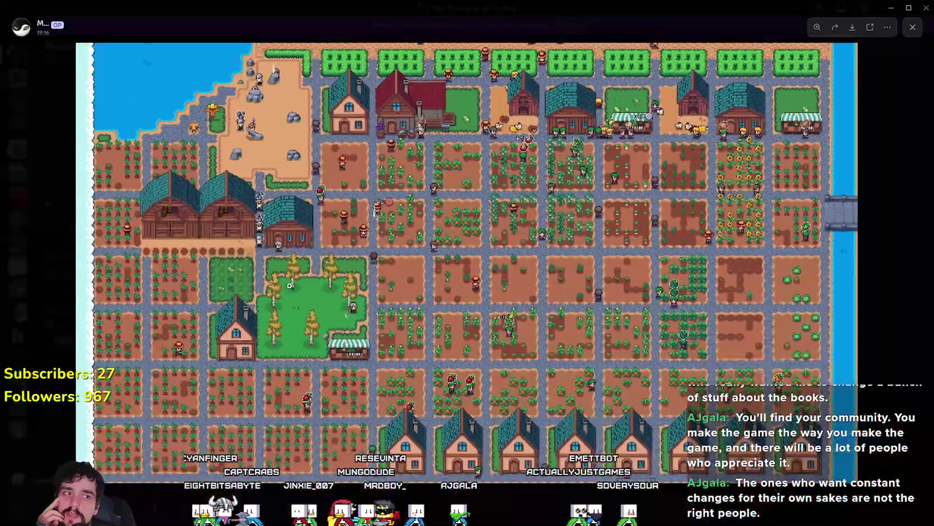
{"action": "left_click", "coordinate": [150, 257]}
{"action": "left_click", "coordinate": [509, 330]}
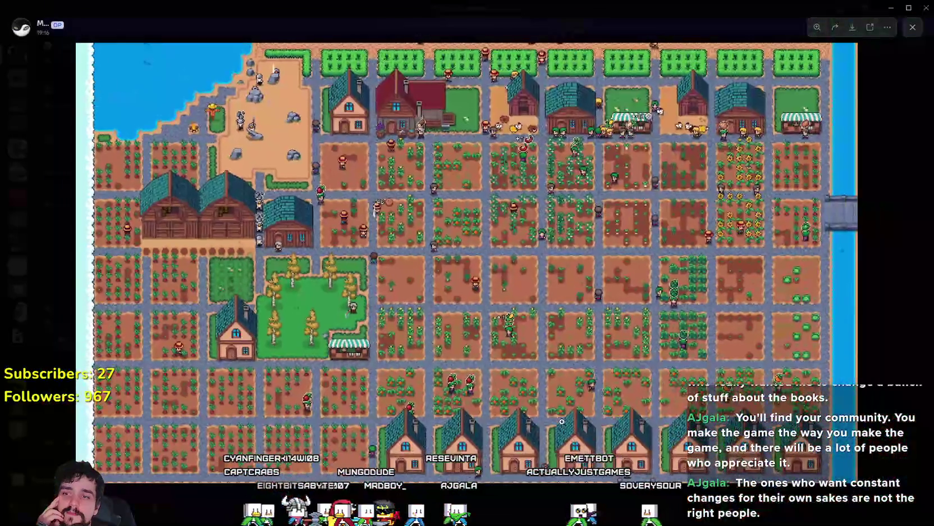
Zoom in on the barns, house and right-side crop fields, ending at the whole map.
{"action": "left_click", "coordinate": [149, 201]}
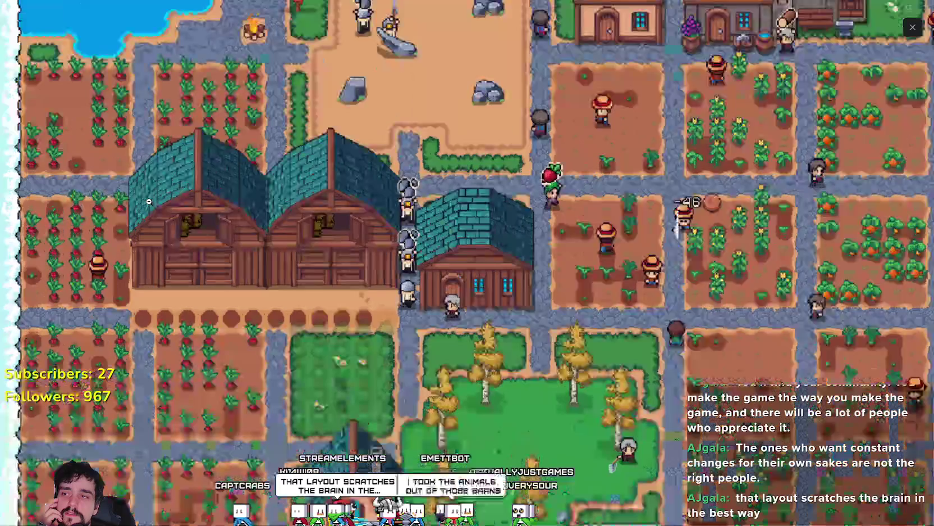
{"action": "left_click", "coordinate": [276, 310]}
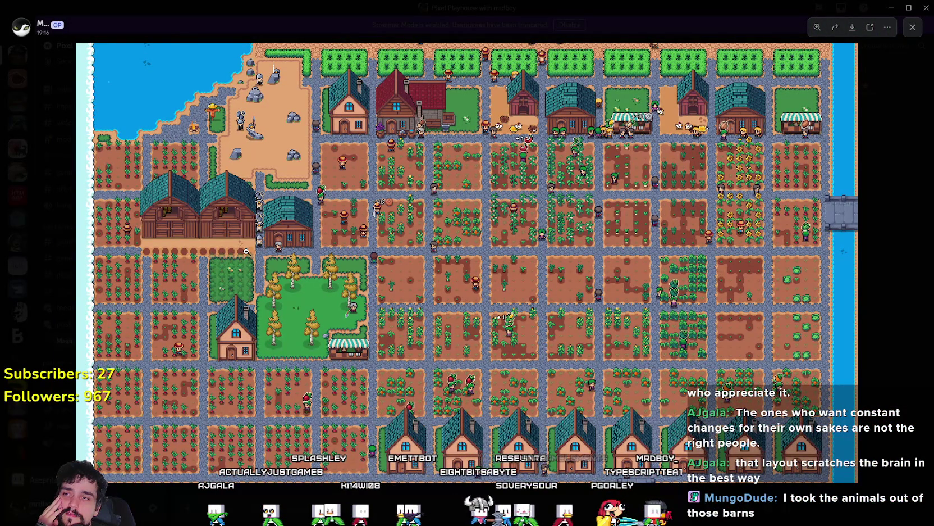
{"action": "left_click", "coordinate": [246, 251]}
{"action": "left_click", "coordinate": [246, 252]}
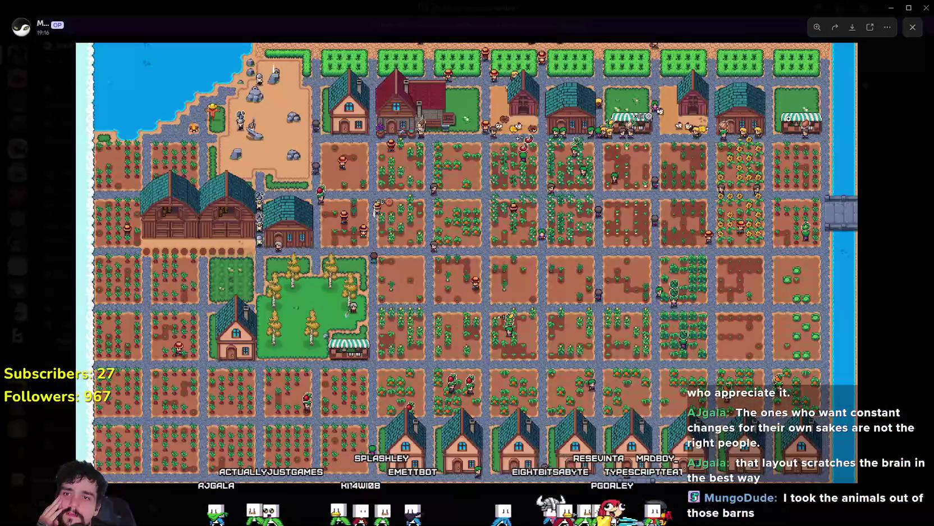
{"action": "left_click", "coordinate": [706, 133]}
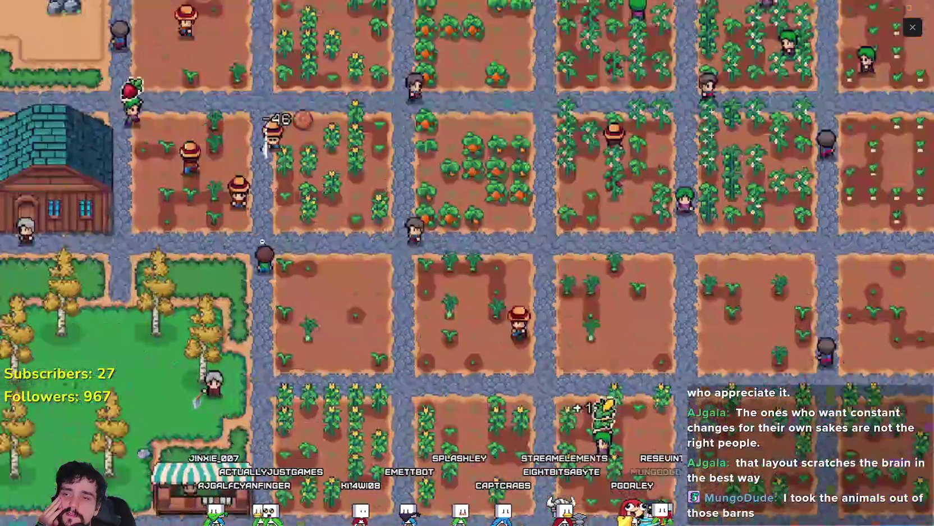
{"action": "left_click", "coordinate": [457, 204]}
{"action": "left_click", "coordinate": [497, 240]}
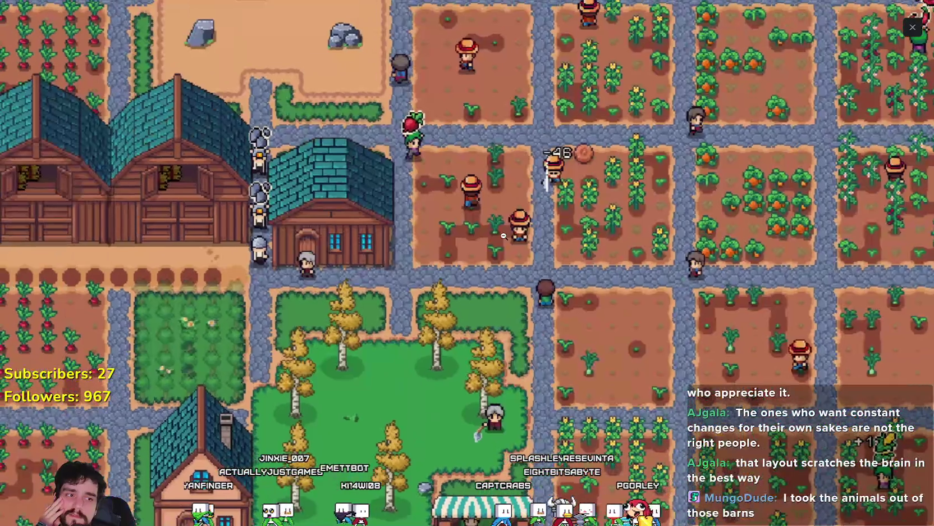
{"action": "left_click", "coordinate": [498, 239]}
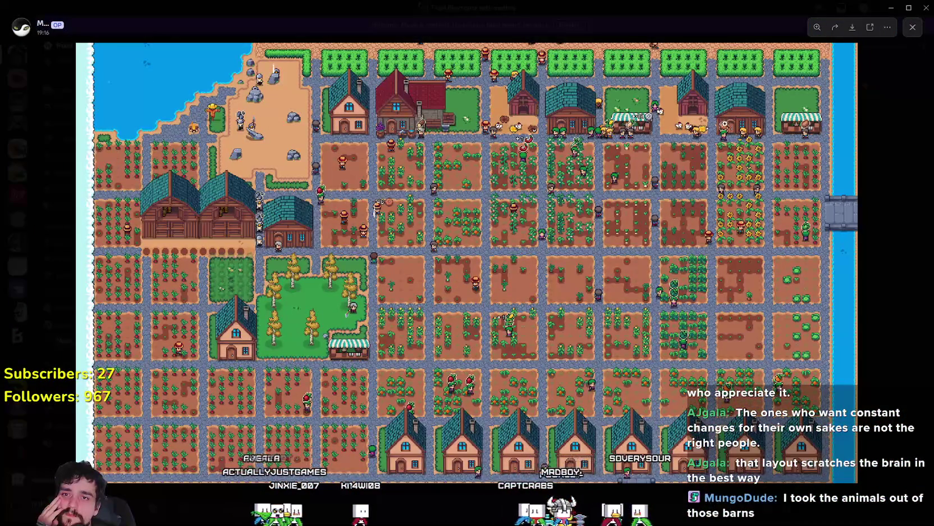
{"action": "left_click", "coordinate": [695, 140]}
{"action": "left_click", "coordinate": [658, 207]}
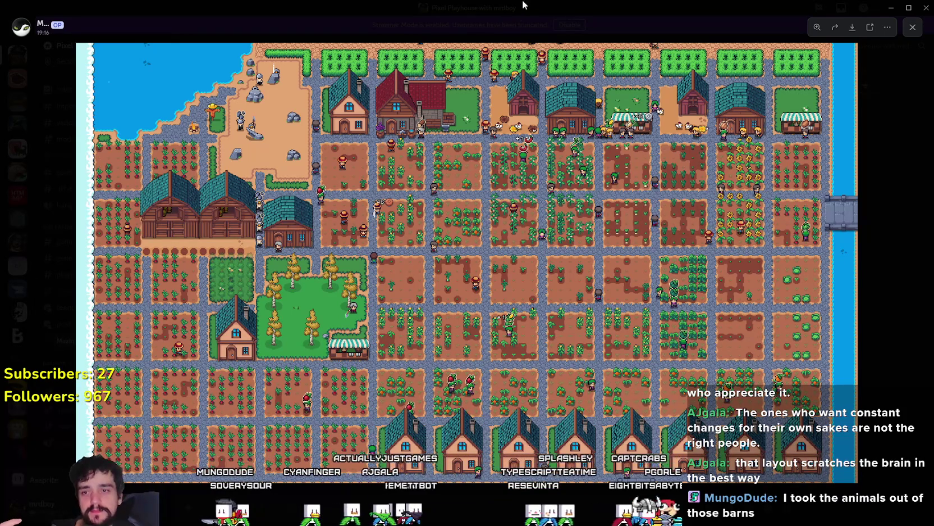
Zoom into the lower-right carrot, cabbage and corn plots above the row of houses.
{"action": "scroll", "coordinate": [668, 384], "scroll_direction": "up", "scroll_amount": 3}
{"action": "scroll", "coordinate": [668, 384], "scroll_direction": "down", "scroll_amount": 3}
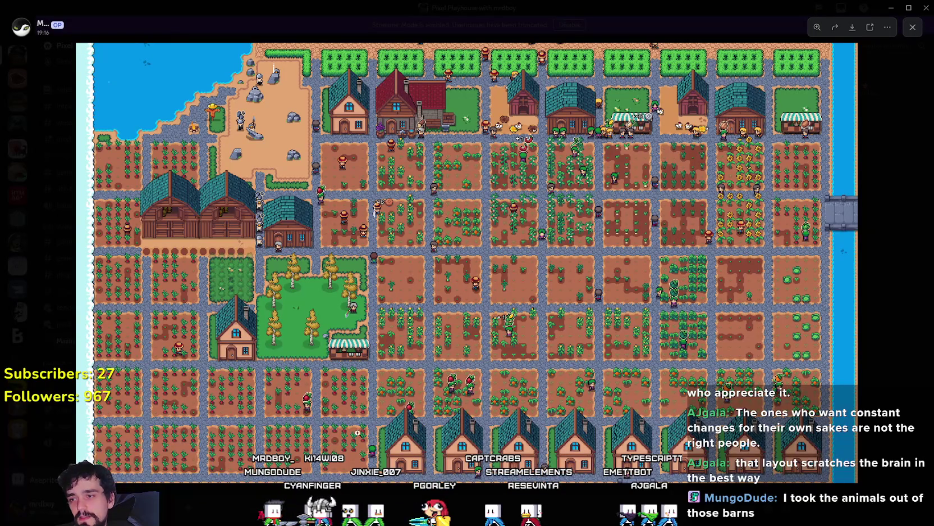
{"action": "scroll", "coordinate": [807, 423], "scroll_direction": "up", "scroll_amount": 3}
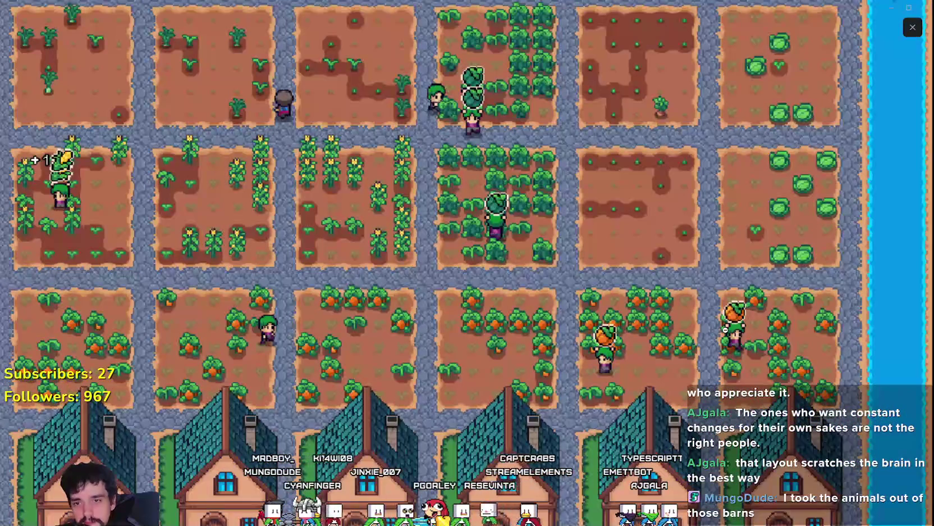
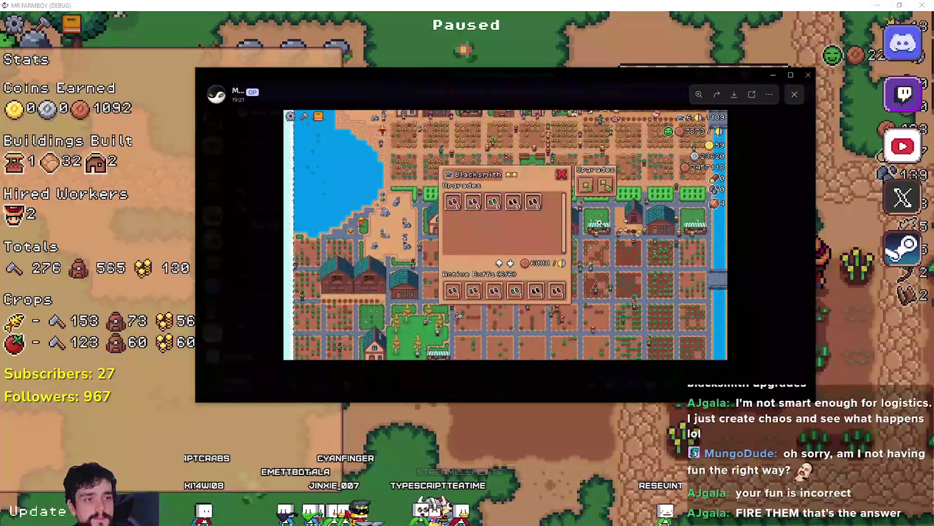
Move the screenshot viewer aside, resume the paused game, then bring the farm screenshot back up.
{"action": "left_click_drag", "start_coordinate": [584, 69], "coordinate": [933, 71]}
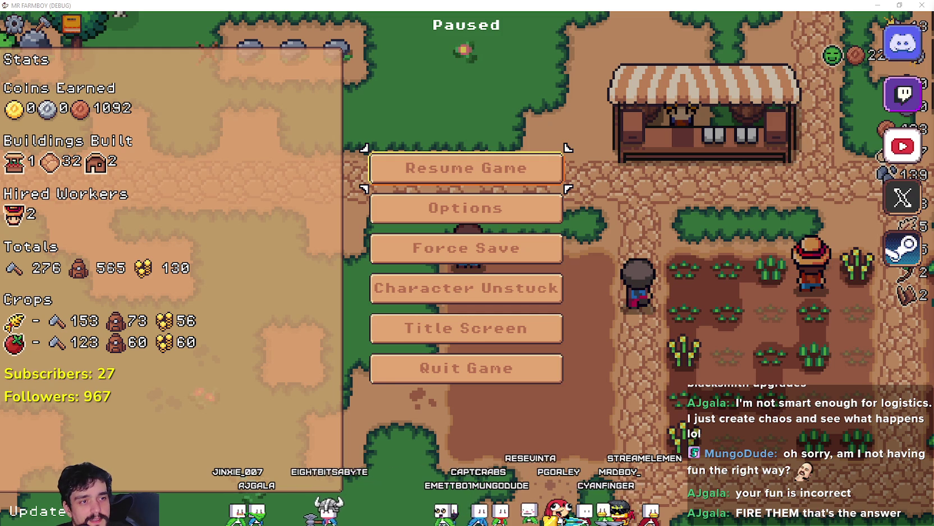
{"action": "left_click", "coordinate": [491, 186]}
{"action": "scroll", "coordinate": [551, 398], "scroll_direction": "down", "scroll_amount": 3}
{"action": "scroll", "coordinate": [551, 398], "scroll_direction": "up", "scroll_amount": 3}
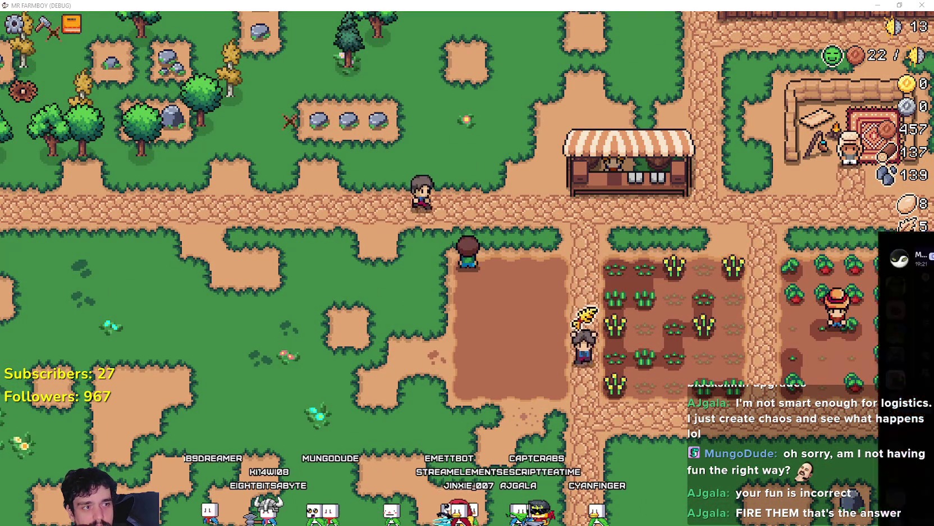
{"action": "key", "text": "alt+Tab"}
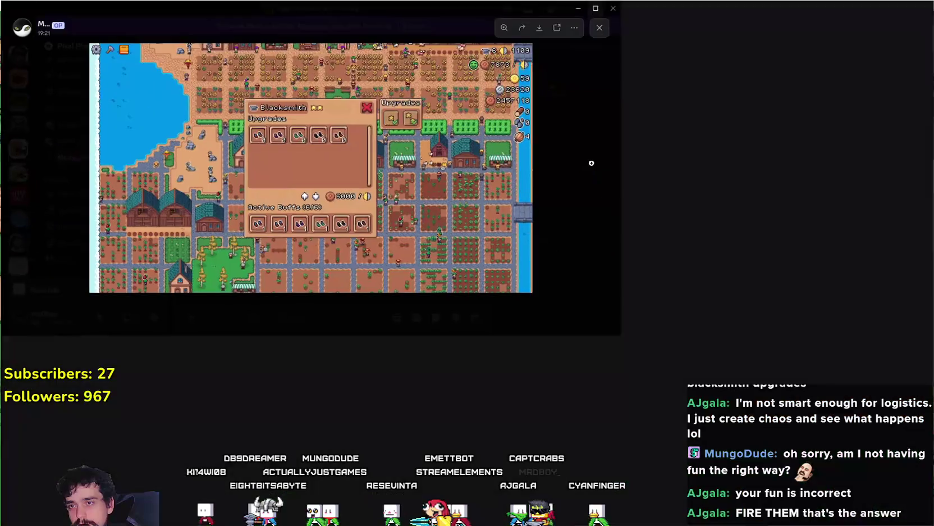
Zoom into the screenshot's Blacksmith upgrades, resource counters and lower-left corner, then close it.
{"action": "key", "text": "alt+Tab"}
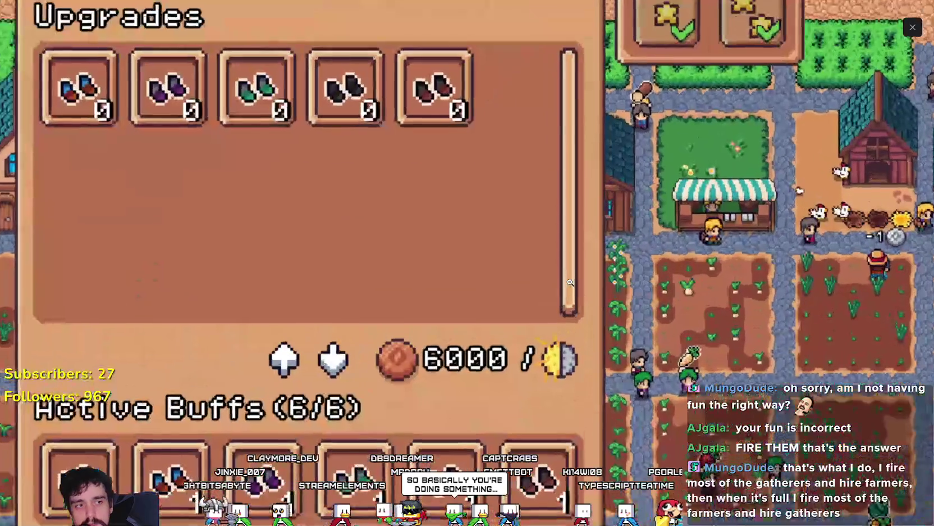
{"action": "left_click", "coordinate": [570, 283]}
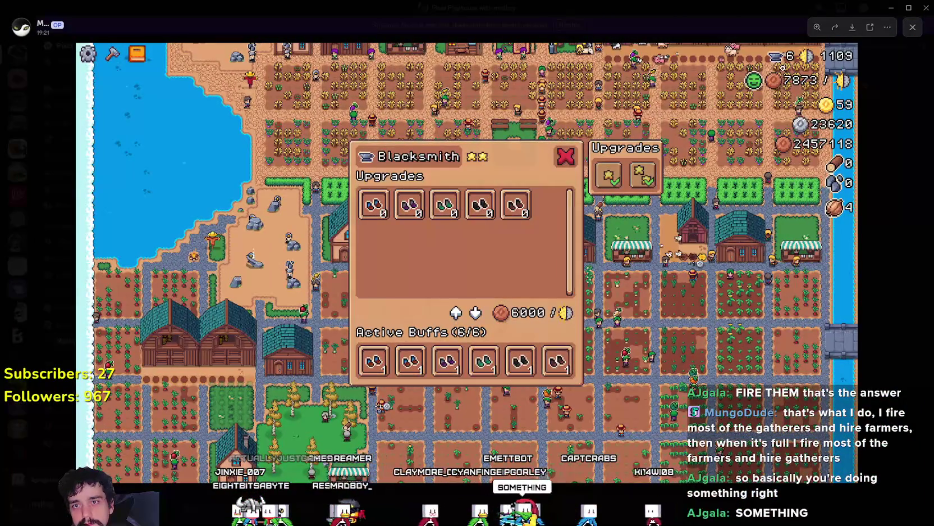
{"action": "left_click", "coordinate": [783, 68]}
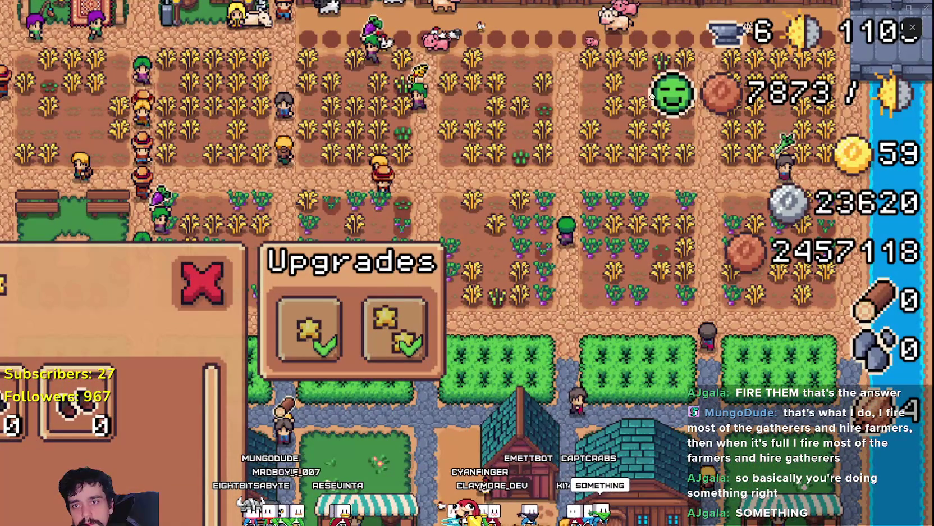
{"action": "left_click", "coordinate": [589, 395]}
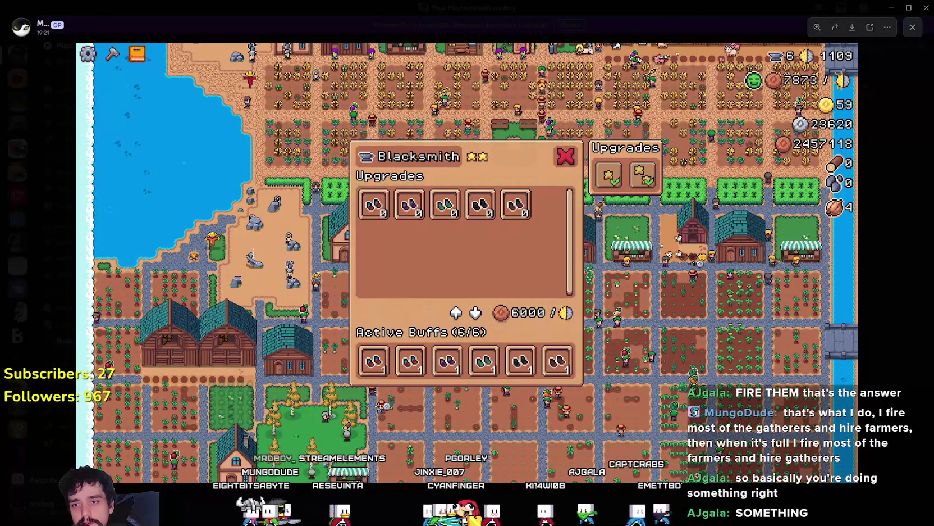
{"action": "left_click", "coordinate": [307, 488]}
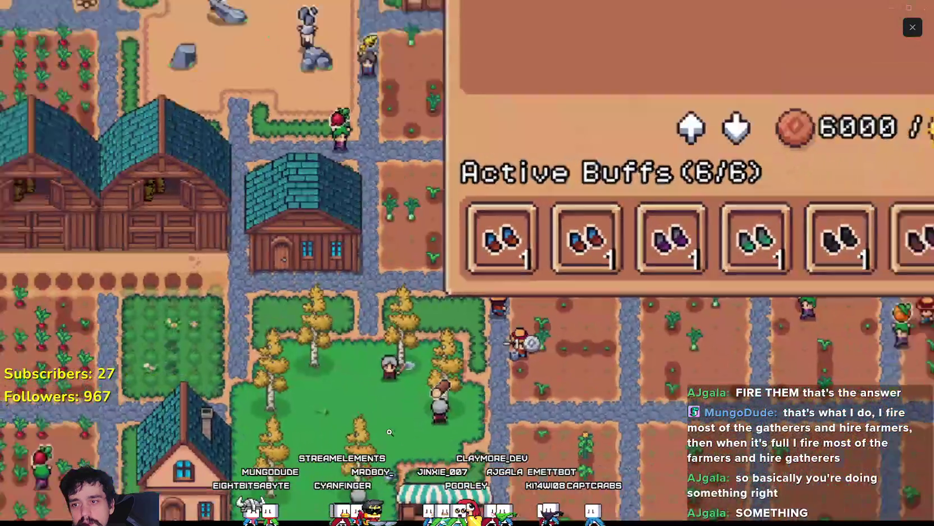
{"action": "left_click", "coordinate": [578, 181]}
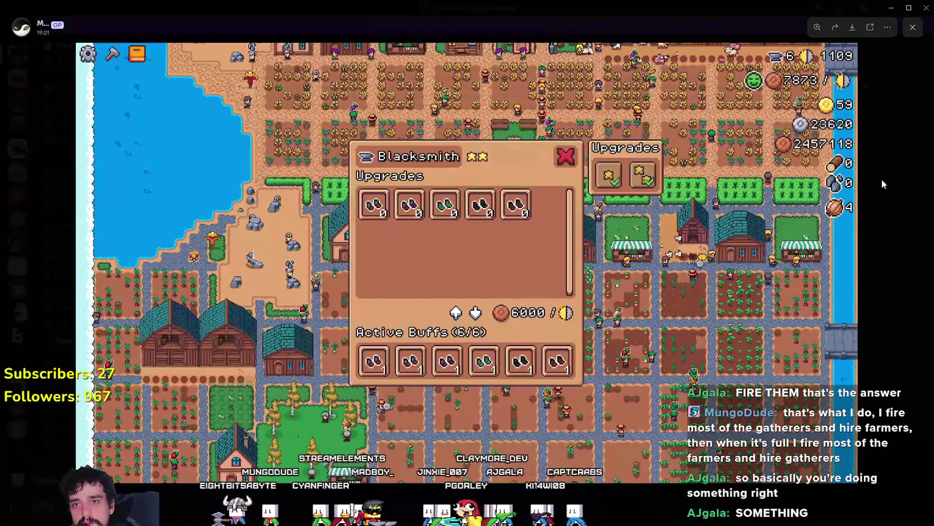
{"action": "key", "text": "alt+Tab"}
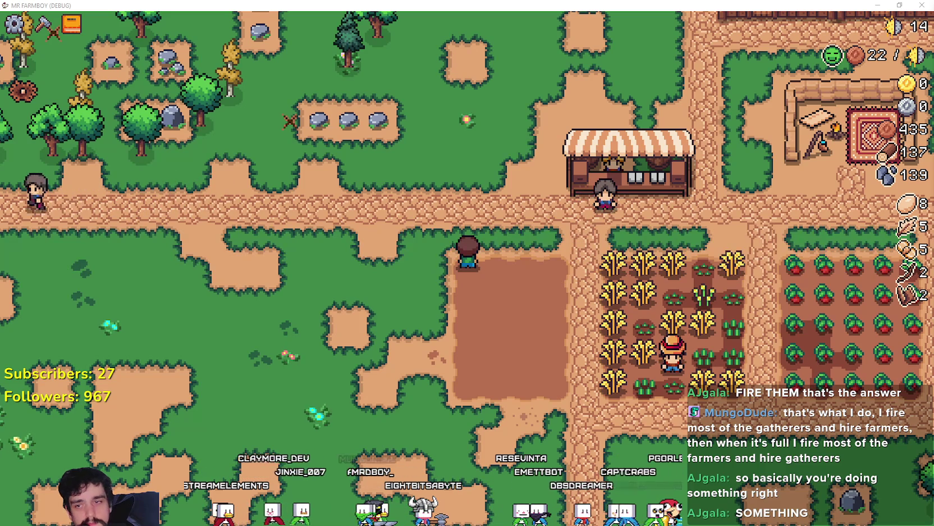
Harvest the wheat field row by row.
{"action": "scroll", "coordinate": [341, 405], "scroll_direction": "down", "scroll_amount": 5}
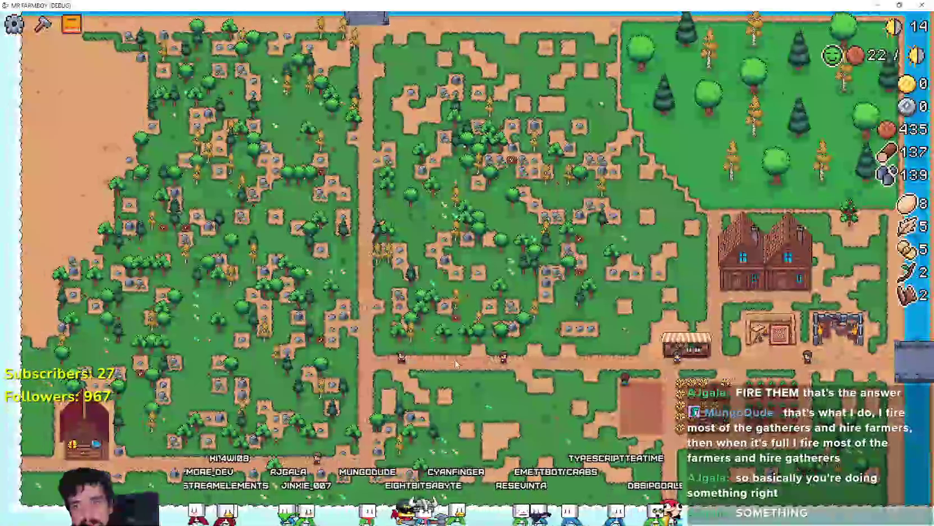
{"action": "scroll", "coordinate": [457, 359], "scroll_direction": "up", "scroll_amount": 5}
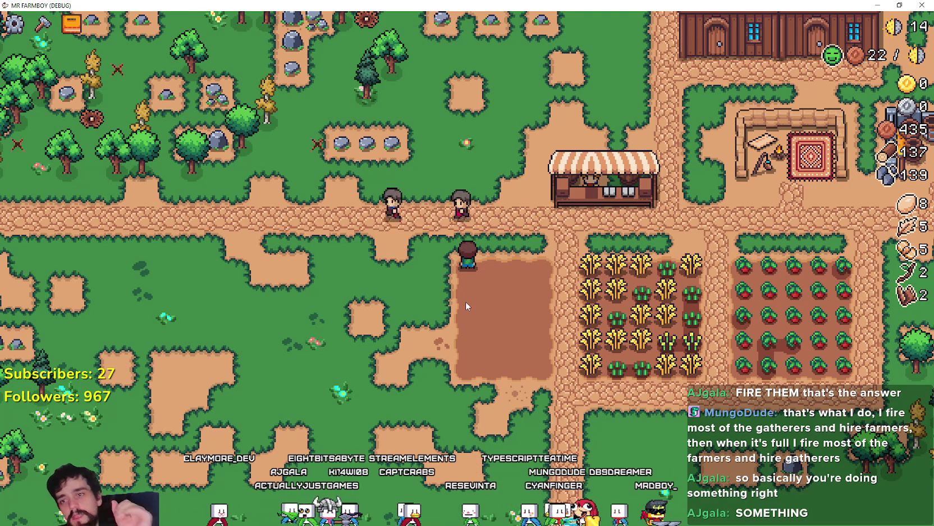
{"action": "scroll", "coordinate": [526, 191], "scroll_direction": "down", "scroll_amount": 5}
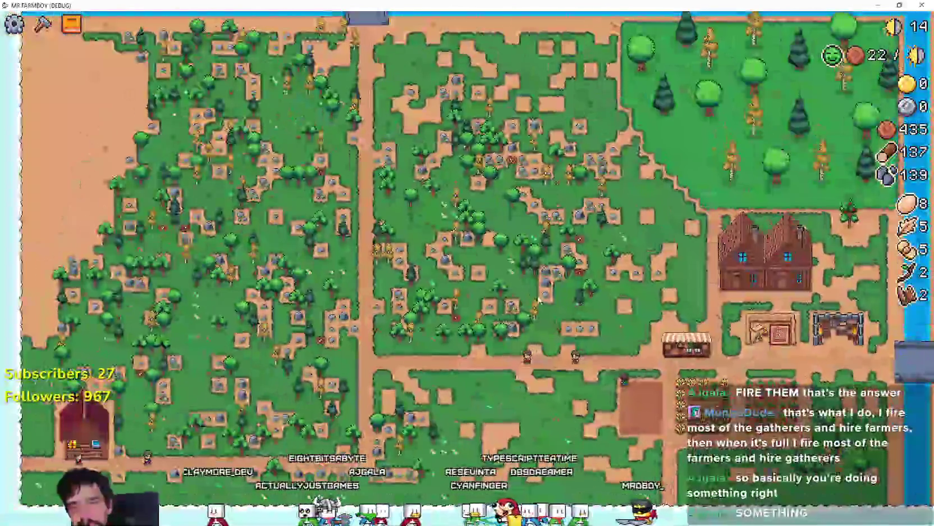
{"action": "scroll", "coordinate": [474, 247], "scroll_direction": "up", "scroll_amount": 7}
{"action": "key", "text": "d"}
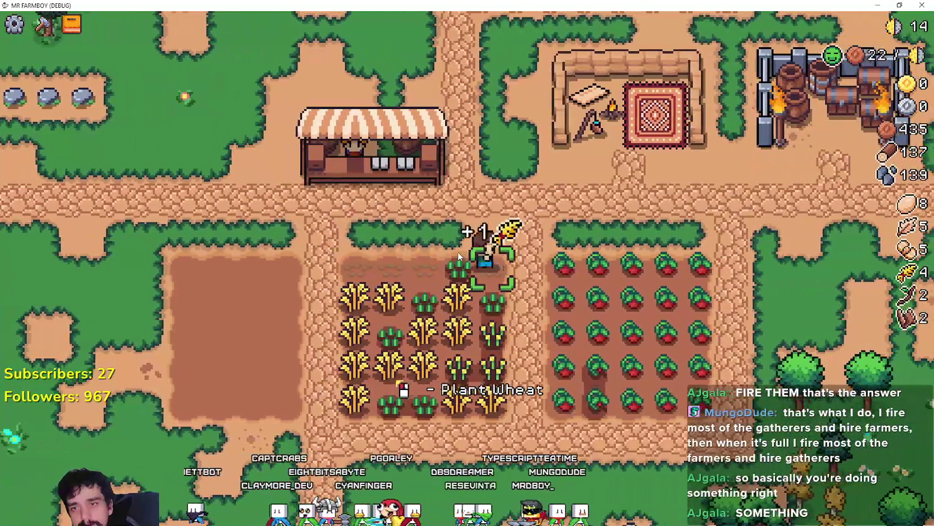
{"action": "key", "text": "s"}
{"action": "key", "text": "a"}
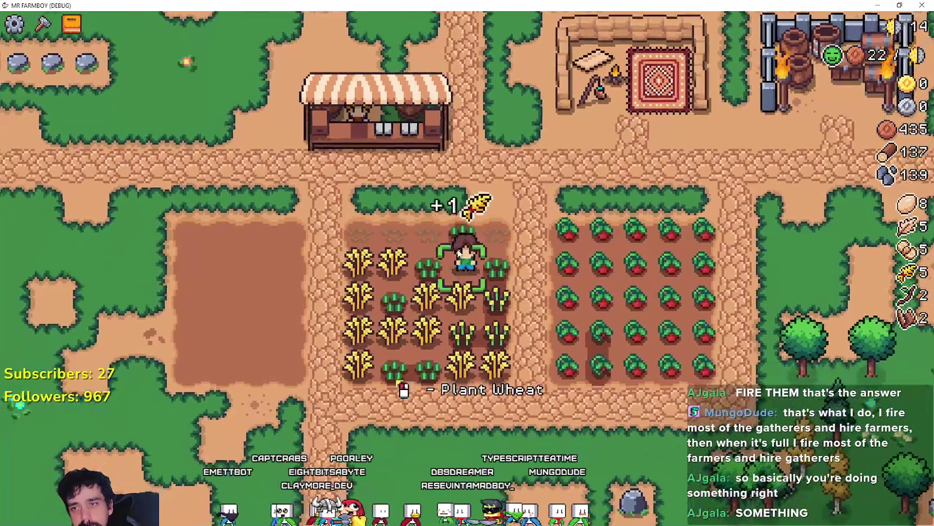
{"action": "key", "text": "s"}
{"action": "key", "text": "d"}
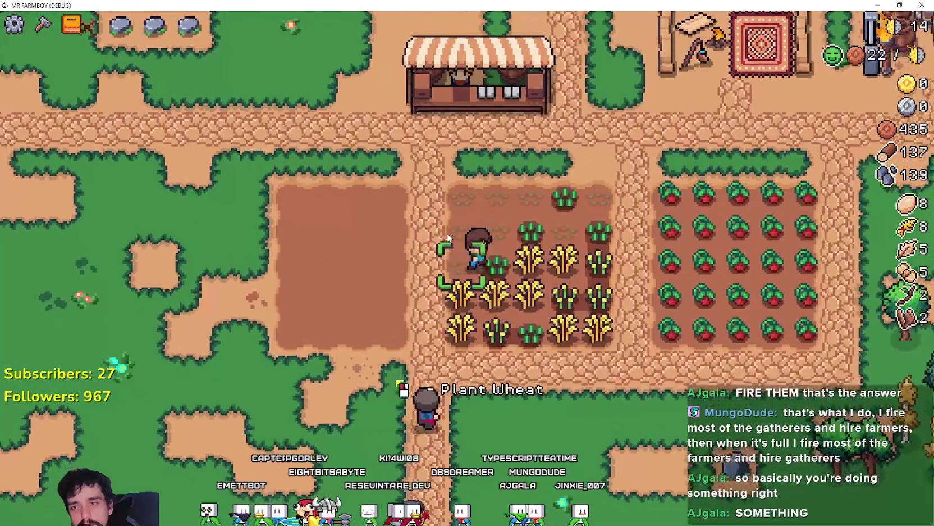
{"action": "key", "text": "s"}
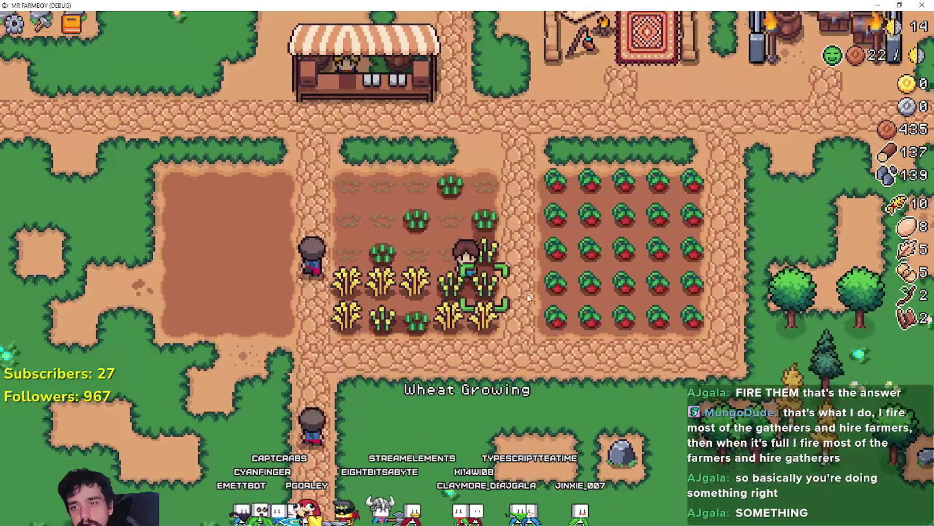
{"action": "key", "text": "w"}
{"action": "key", "text": "a"}
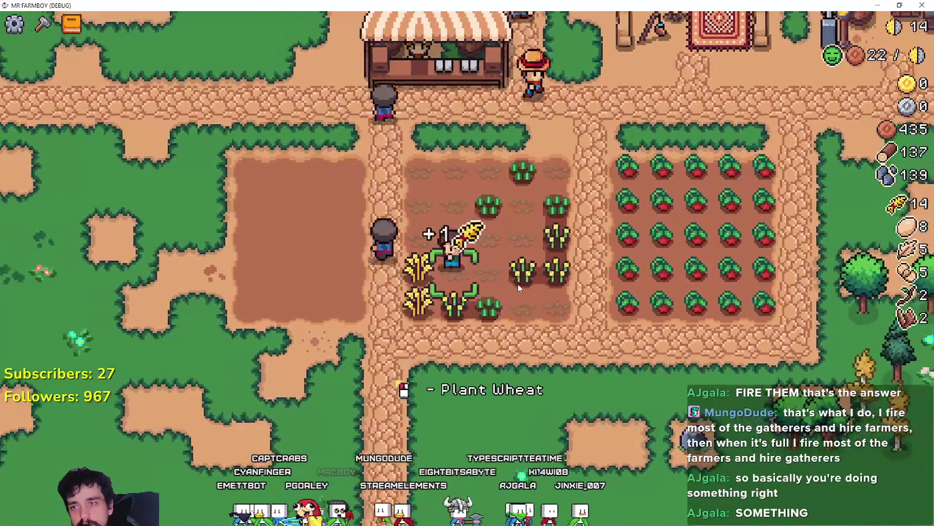
{"action": "key", "text": "w"}
{"action": "key", "text": "d"}
Harvest every tomato row, bringing the tomato count to 25.
{"action": "key", "text": "d"}
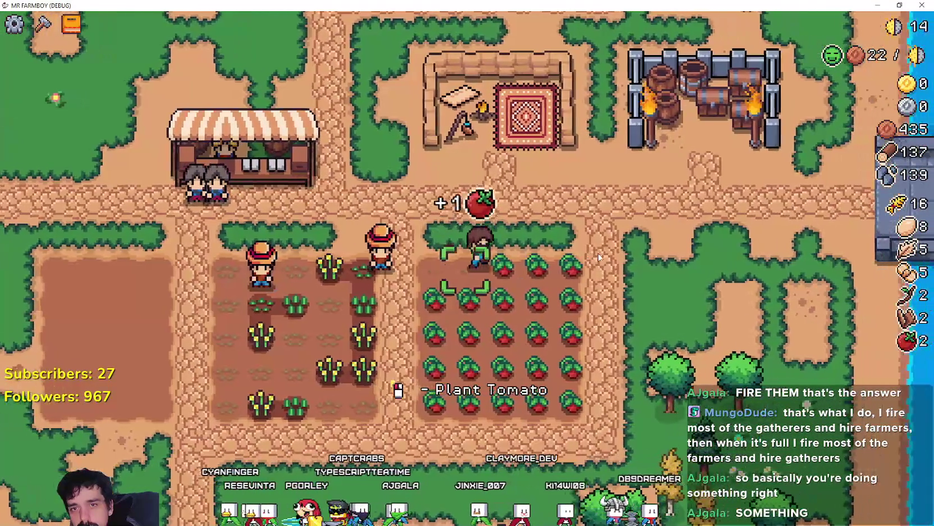
{"action": "key", "text": "d"}
{"action": "key", "text": "s"}
{"action": "key", "text": "a"}
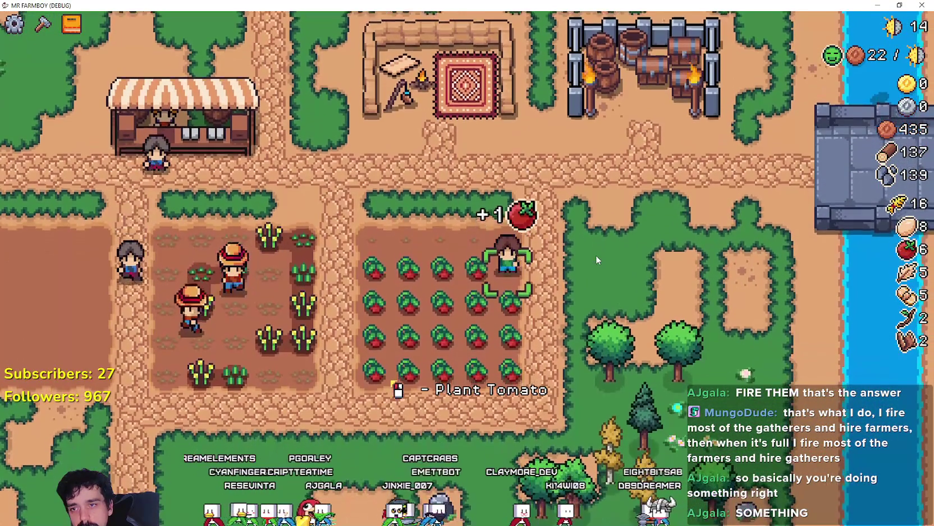
{"action": "key", "text": "a"}
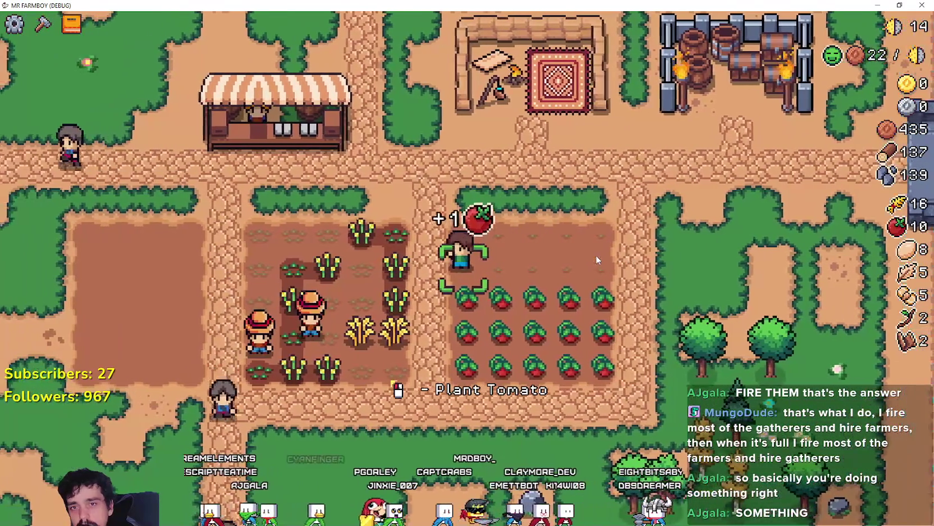
{"action": "key", "text": "s"}
{"action": "key", "text": "d"}
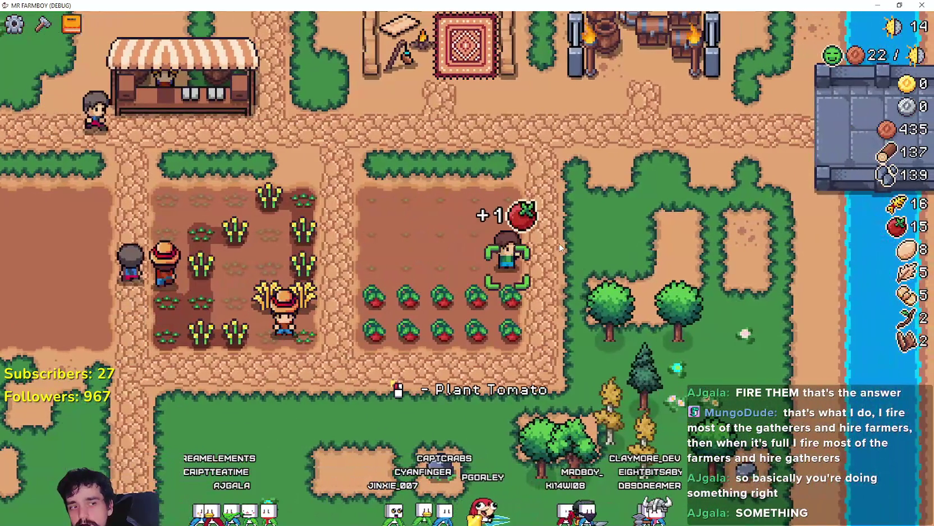
{"action": "key", "text": "s"}
{"action": "key", "text": "a"}
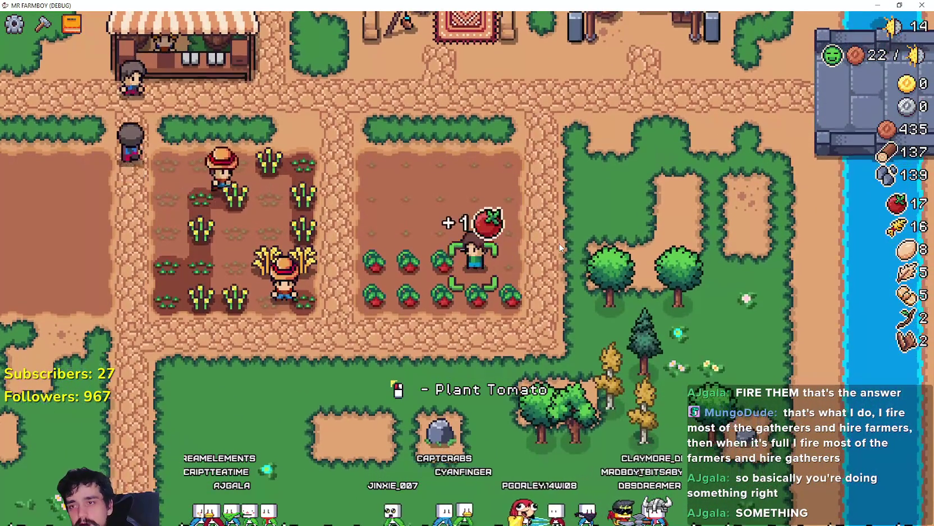
{"action": "key", "text": "s"}
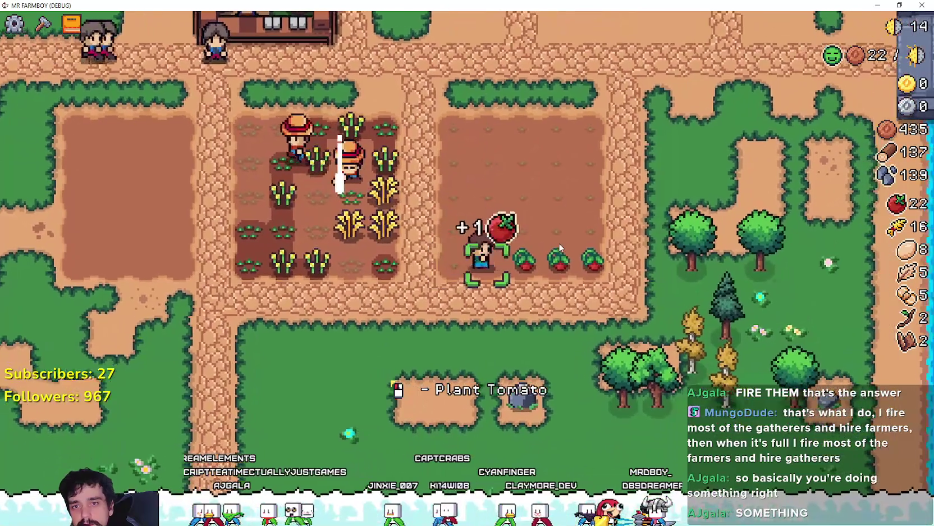
{"action": "key", "text": "d"}
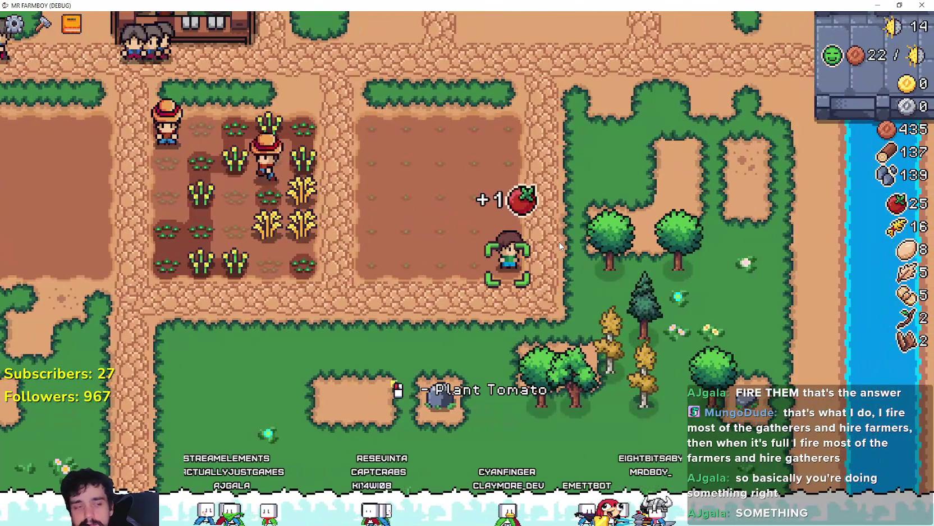
Walk to the market stall and open the Market with 25 tomatoes and 16 wheat queued.
{"action": "key", "text": "w"}
{"action": "key", "text": "a"}
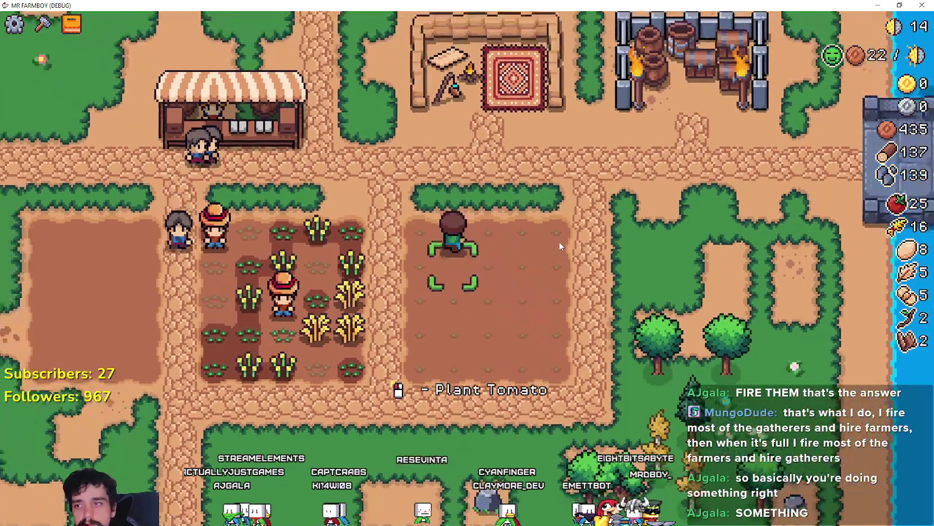
{"action": "key", "text": "d"}
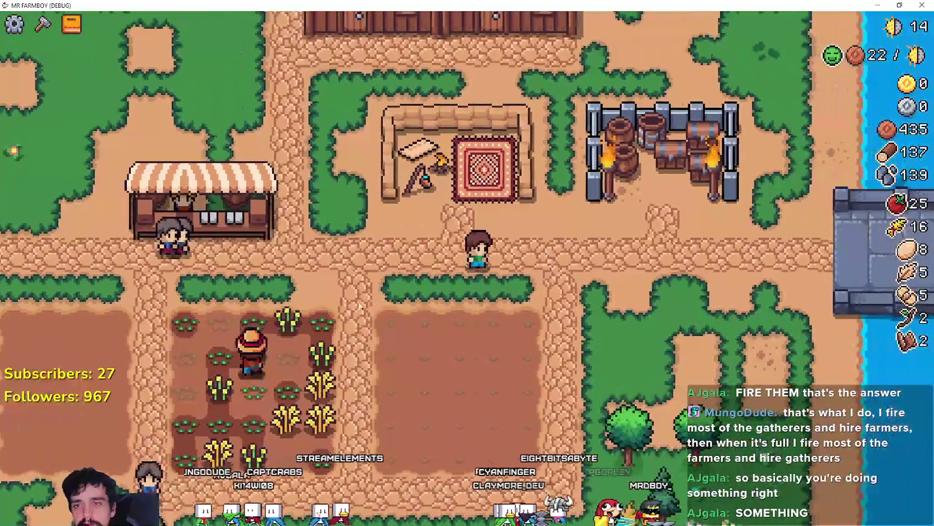
{"action": "key", "text": "a"}
{"action": "key", "text": "e"}
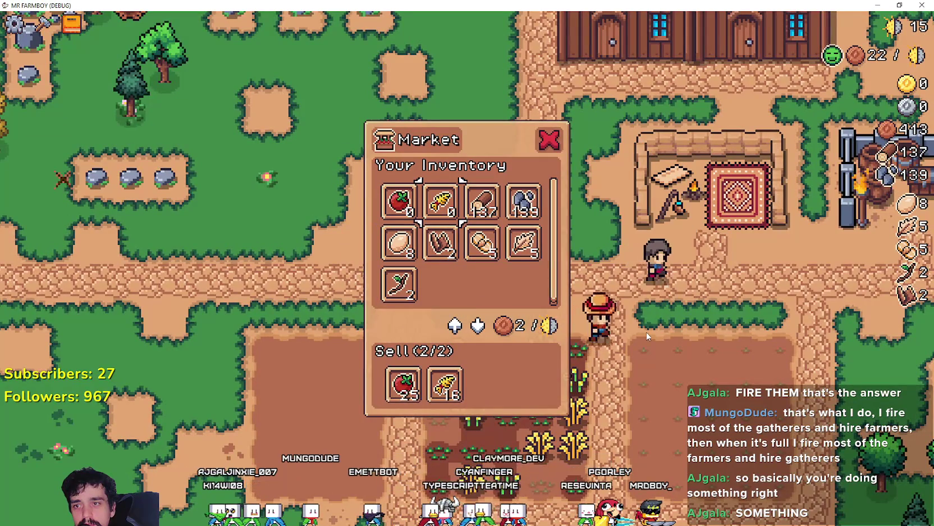
Chop the pine tree for wood and mine the nearby rock for stone.
{"action": "key", "text": "Escape"}
{"action": "key", "text": "d"}
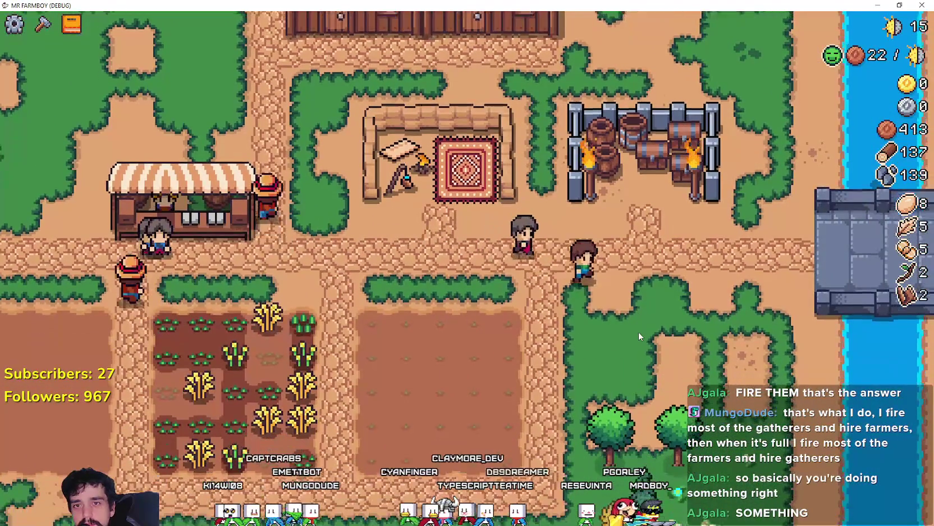
{"action": "key", "text": "s"}
{"action": "key", "text": "d"}
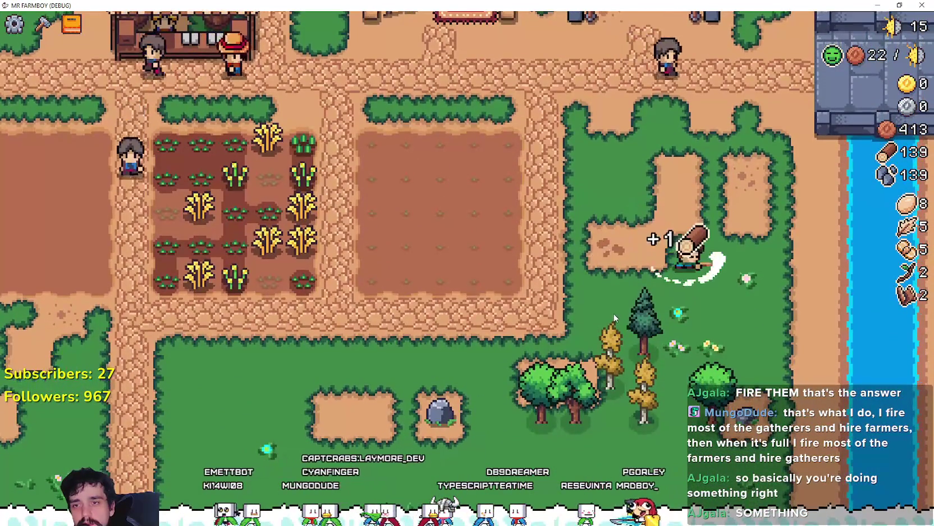
{"action": "key", "text": "s"}
{"action": "key", "text": "a"}
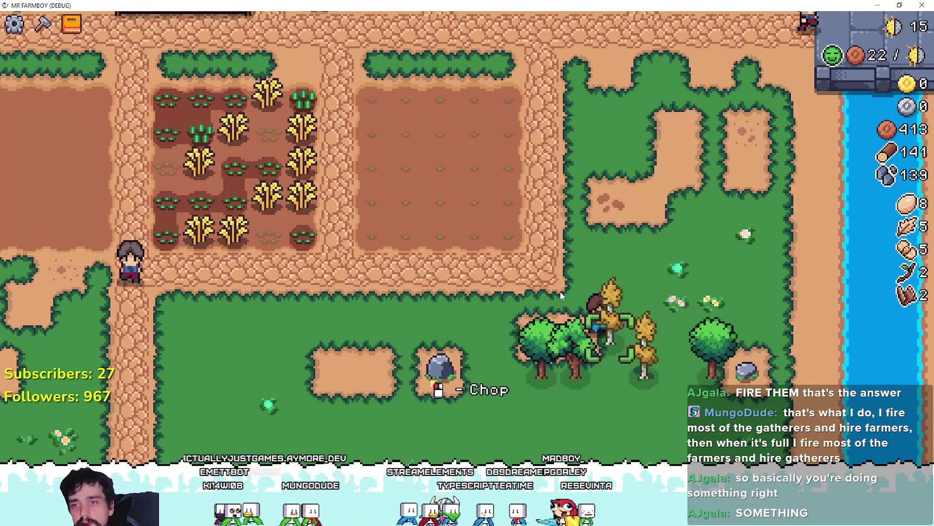
{"action": "left_click", "coordinate": [560, 290]}
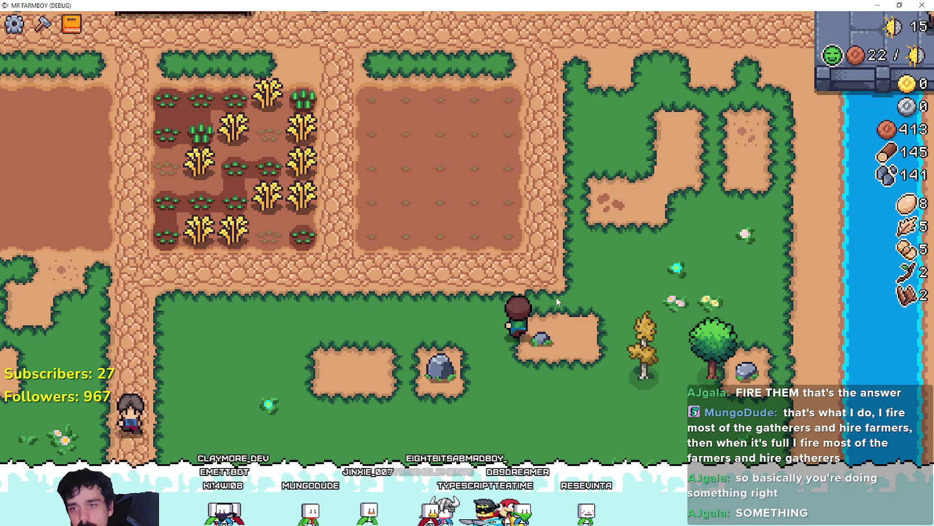
{"action": "key", "text": "a"}
{"action": "left_click", "coordinate": [555, 293]}
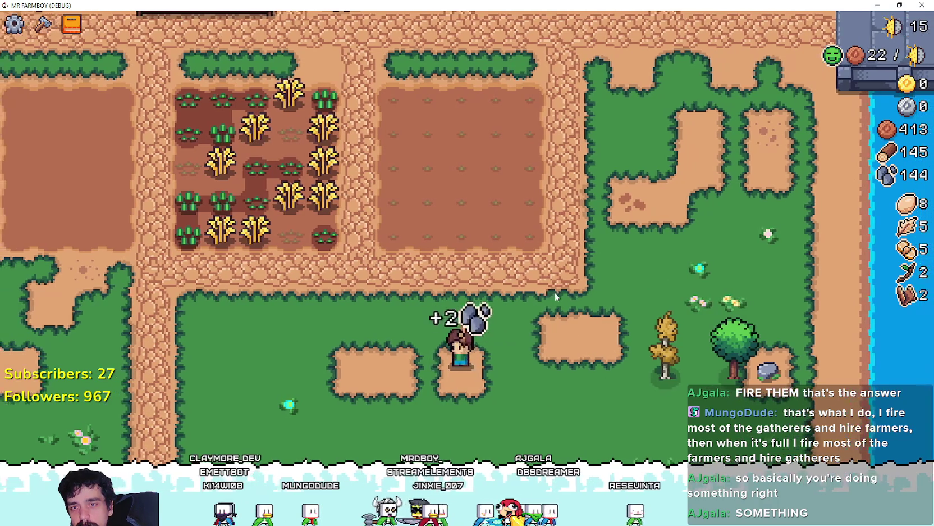
{"action": "key", "text": "c"}
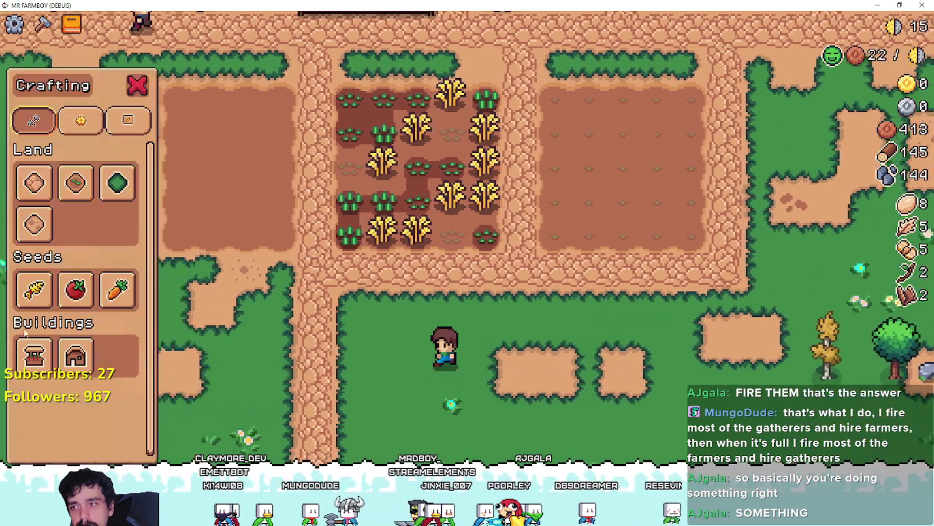
Harvest ripe wheat in the plot and sell at the market stall, reaching 445 coins.
{"action": "key", "text": "w"}
{"action": "key", "text": "a"}
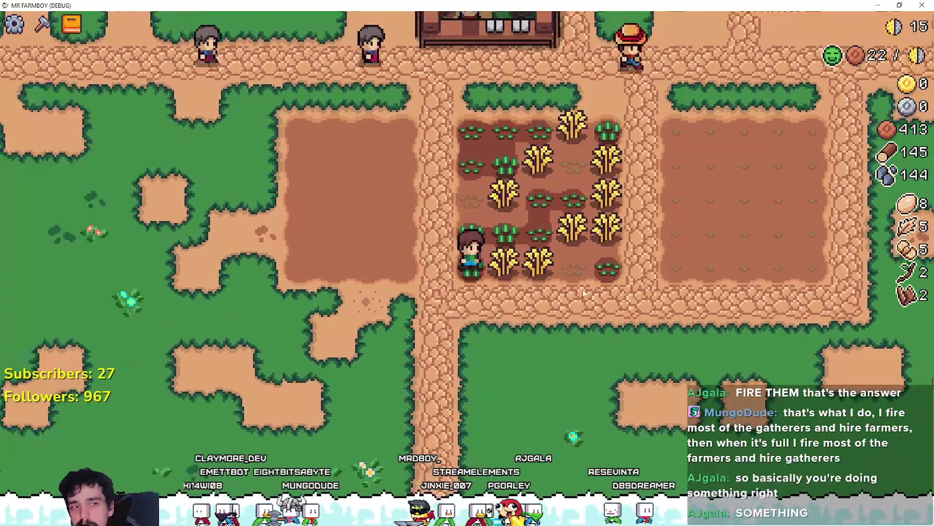
{"action": "left_click", "coordinate": [594, 296]}
{"action": "key", "text": "c"}
{"action": "key", "text": "w"}
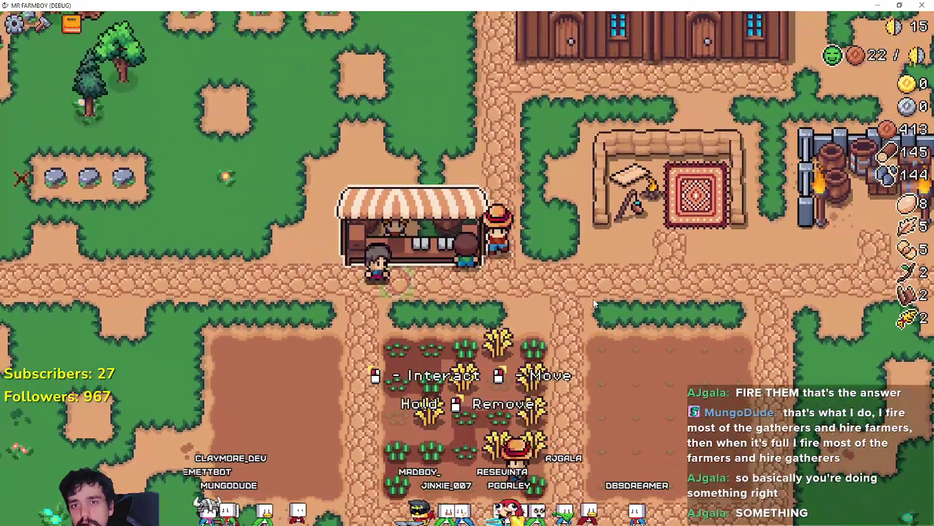
{"action": "key", "text": "m"}
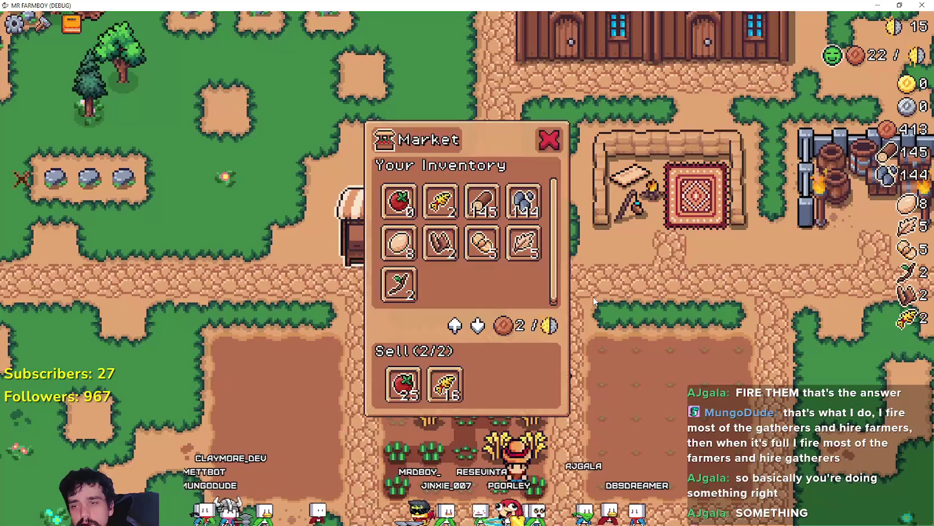
{"action": "key", "text": "d"}
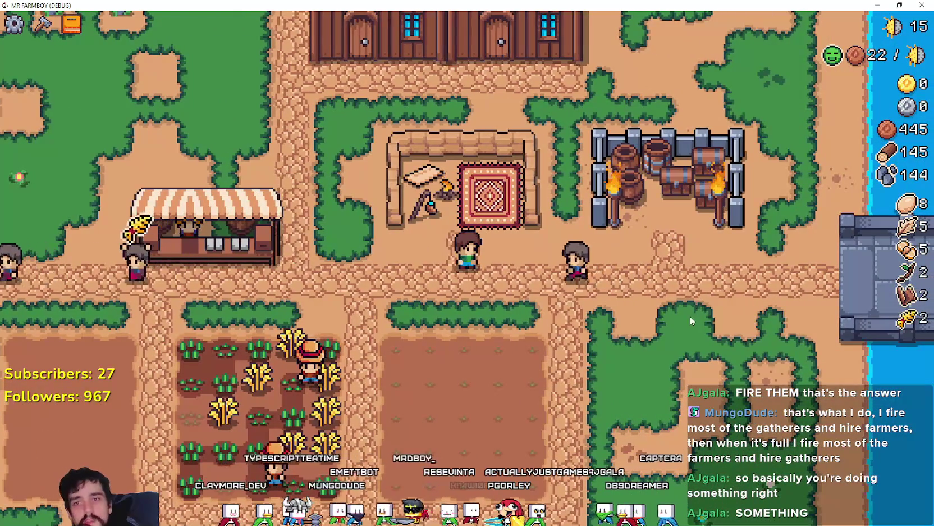
Walk up-left toward the woods, then back down toward the market stall and zoom in.
{"action": "key", "text": "a"}
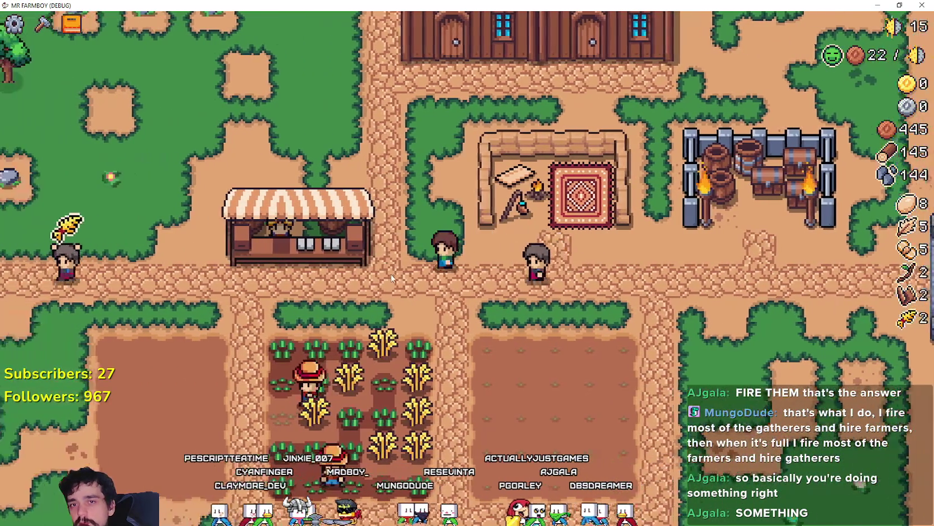
{"action": "key", "text": "a"}
{"action": "key", "text": "w"}
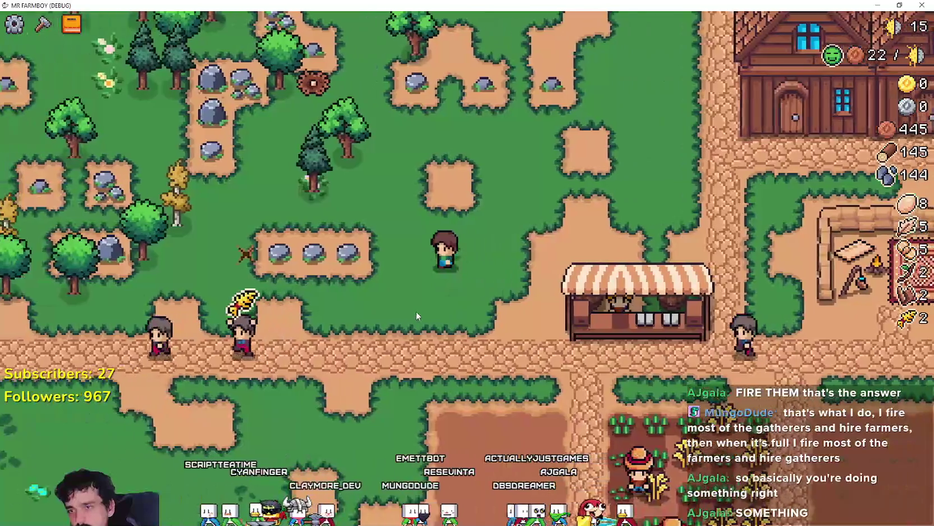
{"action": "key", "text": "a"}
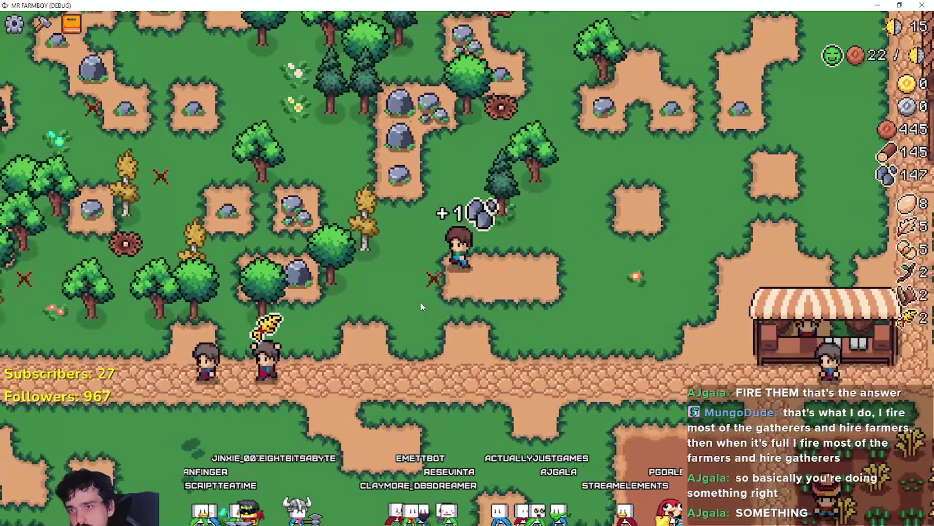
{"action": "key", "text": "a"}
{"action": "key", "text": "d"}
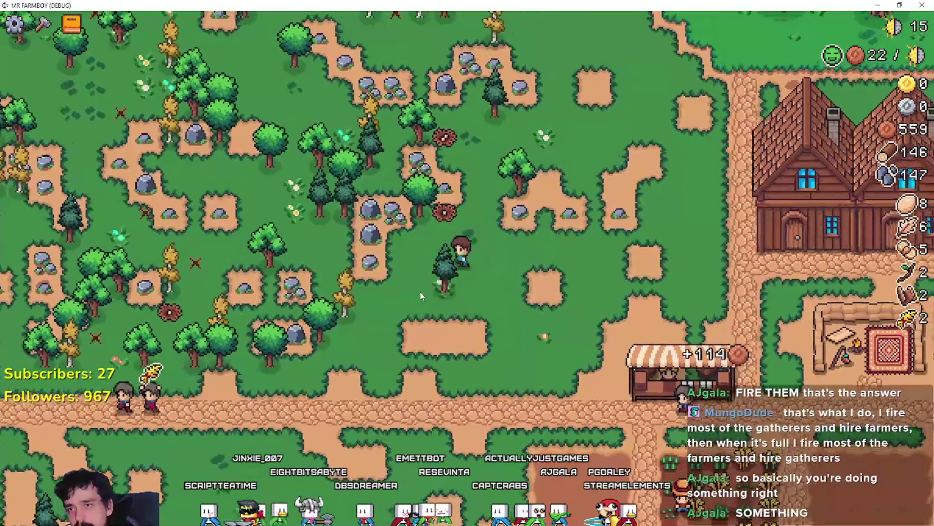
{"action": "key", "text": "d"}
{"action": "key", "text": "s"}
{"action": "scroll", "coordinate": [578, 236], "scroll_direction": "up", "scroll_amount": 2}
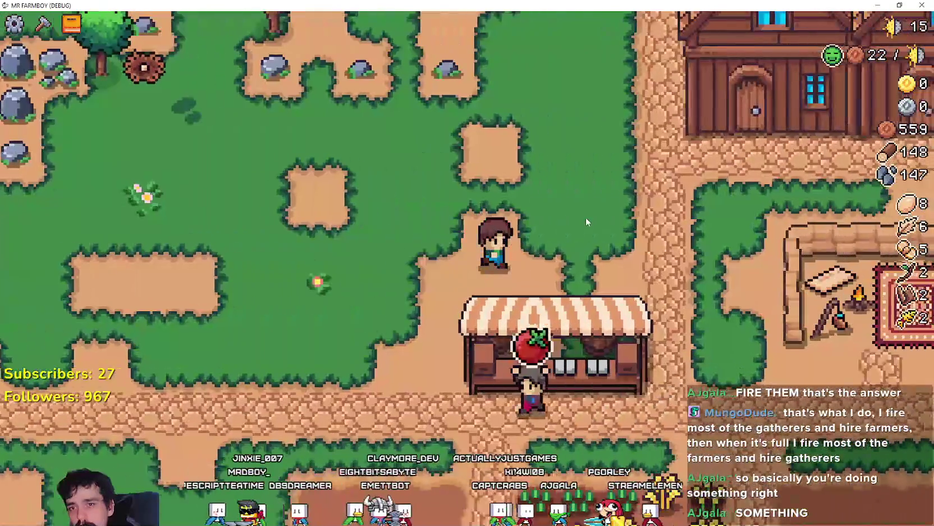
Walk down into the crop field and harvest ripe wheat across it.
{"action": "key", "text": "d"}
{"action": "key", "text": "s"}
{"action": "key", "text": "a"}
{"action": "key", "text": "s"}
{"action": "key", "text": "a"}
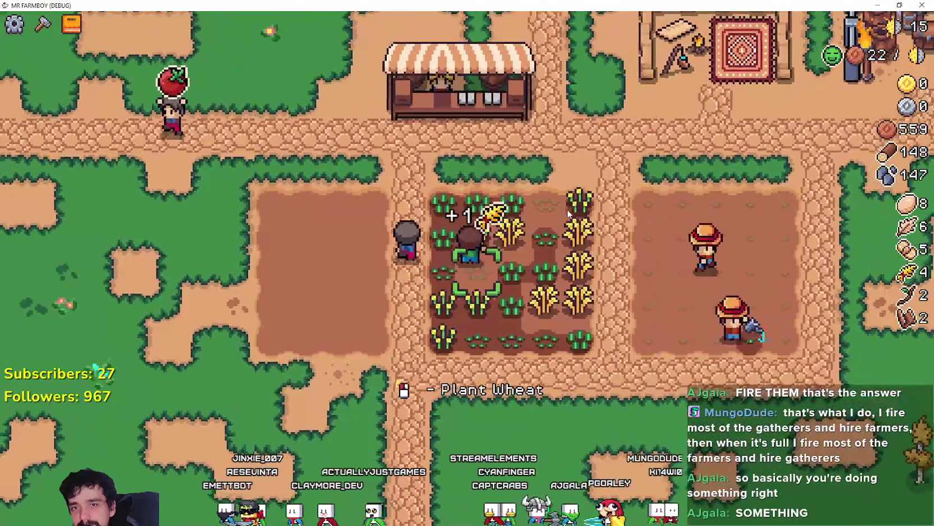
{"action": "key", "text": "d"}
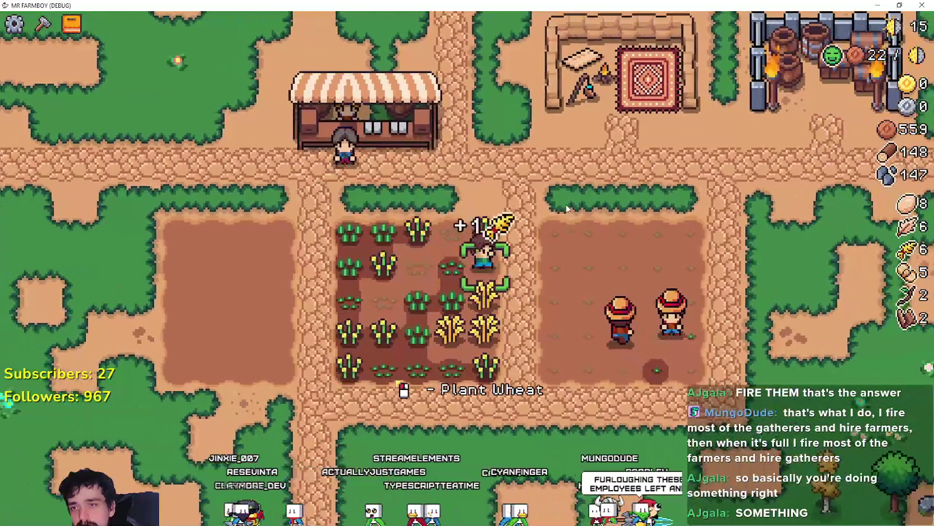
{"action": "key", "text": "s"}
{"action": "key", "text": "a"}
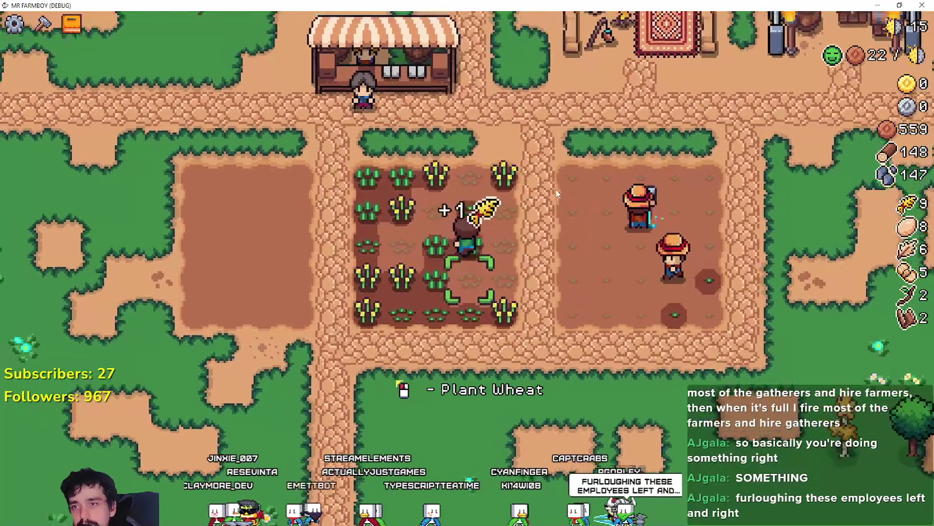
Check the market stock at the stall, then close the Market.
{"action": "key", "text": "w"}
{"action": "key", "text": "e"}
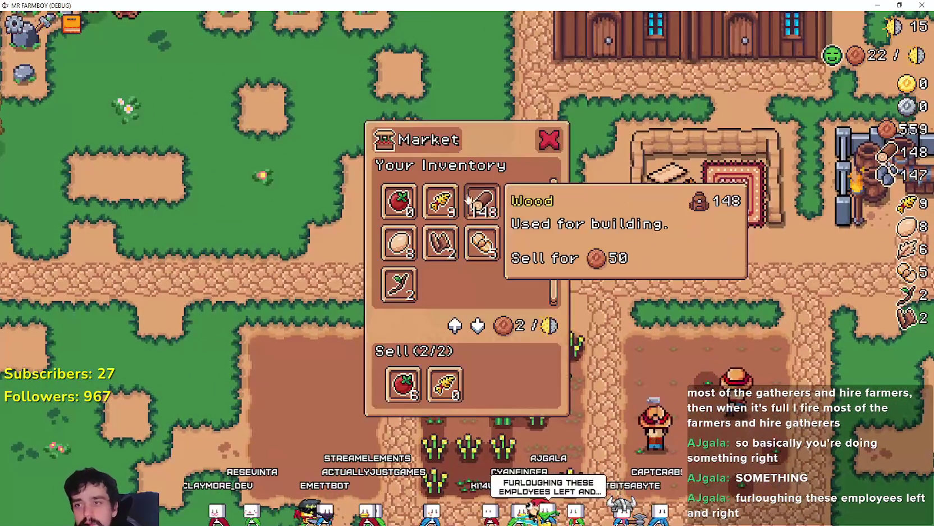
{"action": "key", "text": "Escape"}
{"action": "key", "text": "d"}
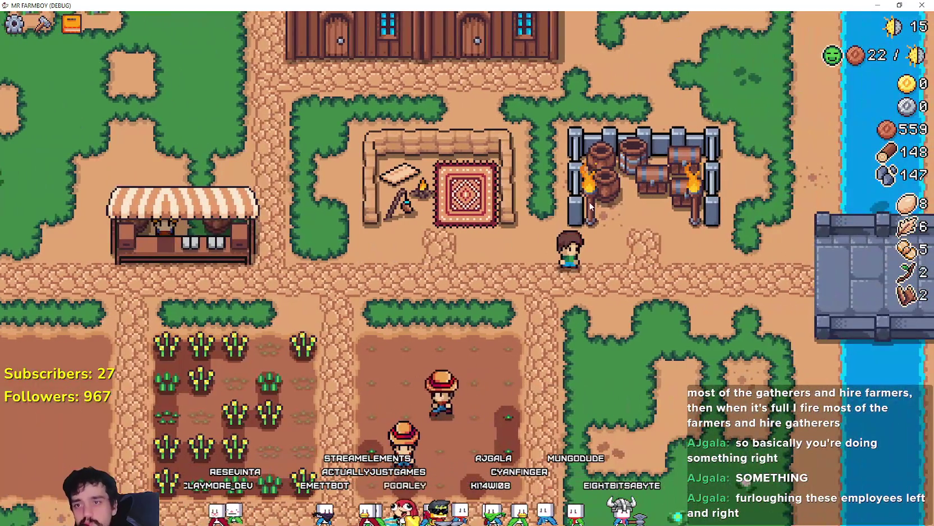
Hire a Farmer at the house for 200 coins, then walk into the tomato field.
{"action": "key", "text": "a"}
{"action": "key", "text": "w"}
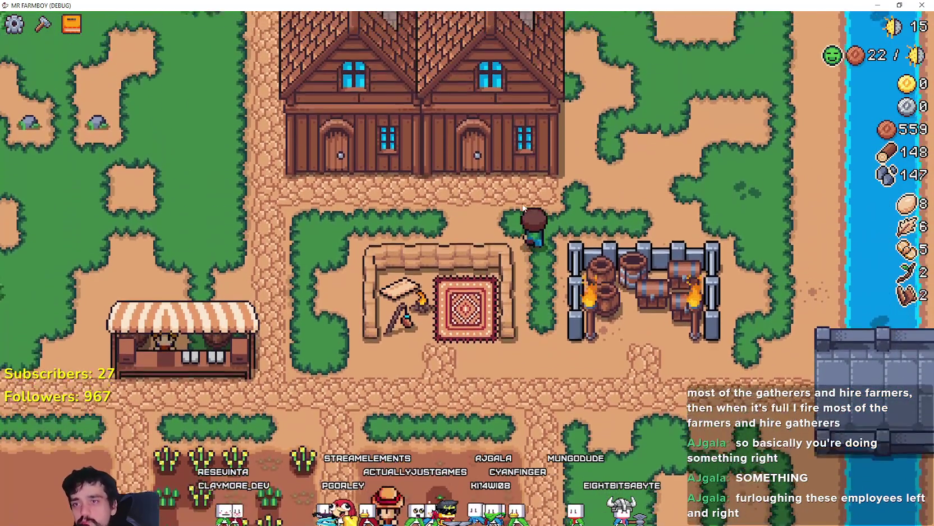
{"action": "key", "text": "w"}
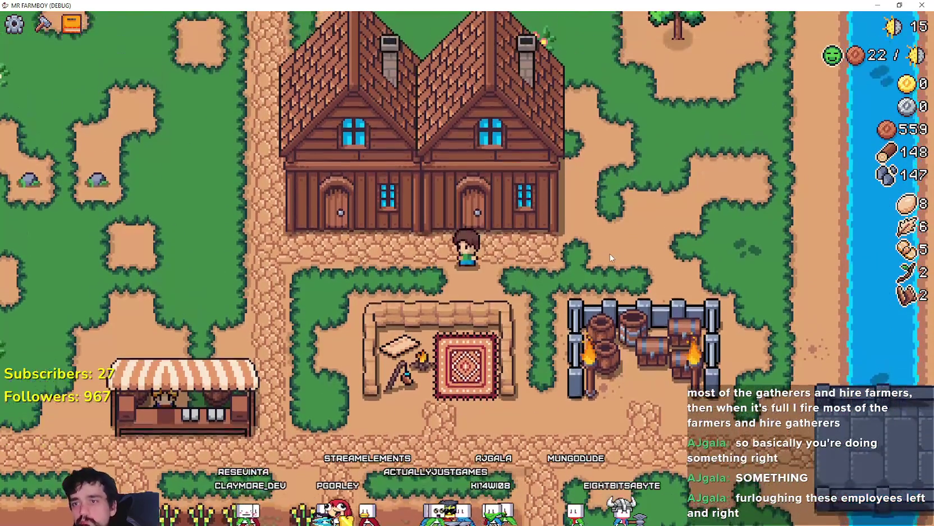
{"action": "key", "text": "e"}
{"action": "mouse_move", "coordinate": [391, 209]}
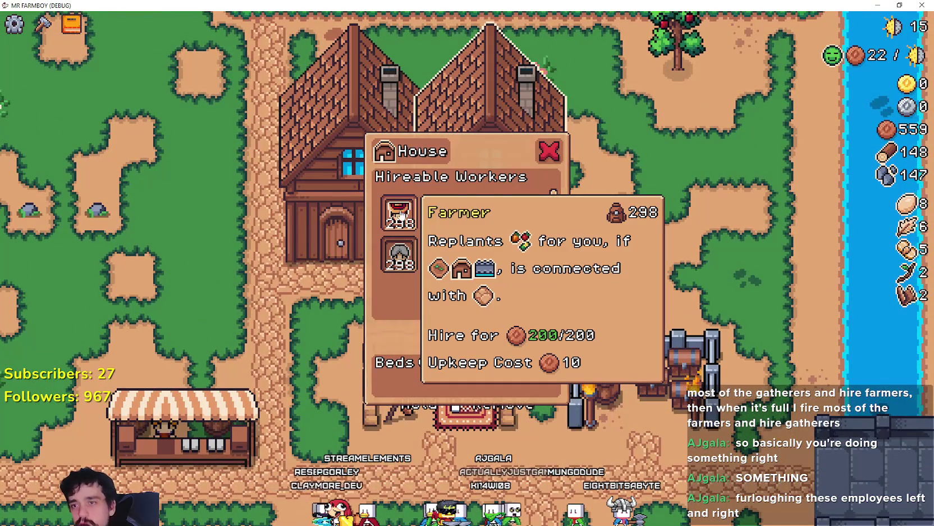
{"action": "key", "text": "Escape"}
{"action": "key", "text": "s"}
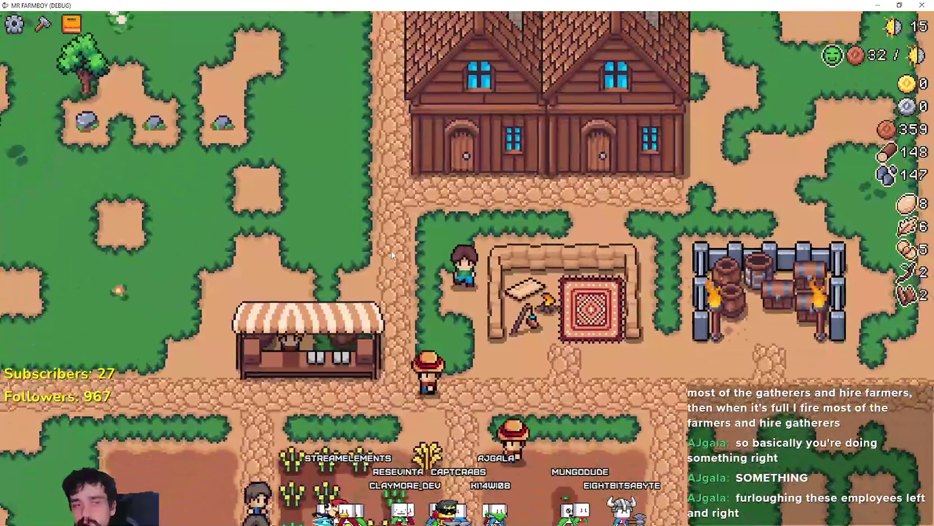
{"action": "key", "text": "s"}
{"action": "key", "text": "d"}
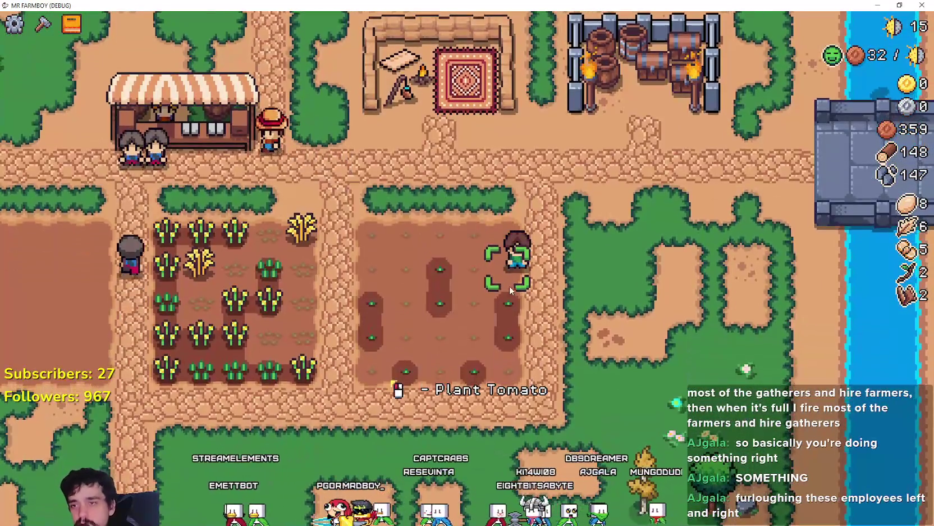
{"action": "scroll", "coordinate": [511, 281], "scroll_direction": "up", "scroll_amount": 2}
Harvest four ripe wheat tiles in the wheat field.
{"action": "key", "text": "a"}
{"action": "left_click", "coordinate": [499, 287]}
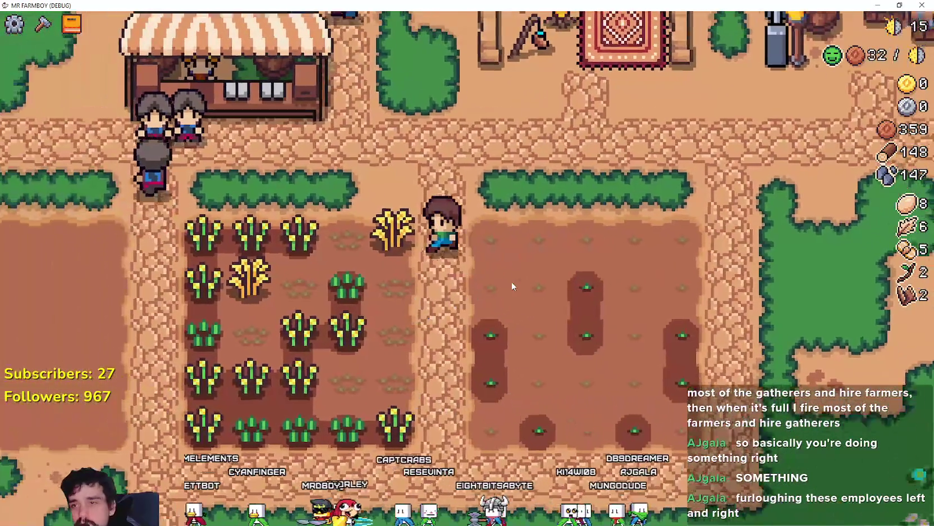
{"action": "key", "text": "s"}
{"action": "left_click", "coordinate": [499, 284]}
{"action": "key", "text": "a"}
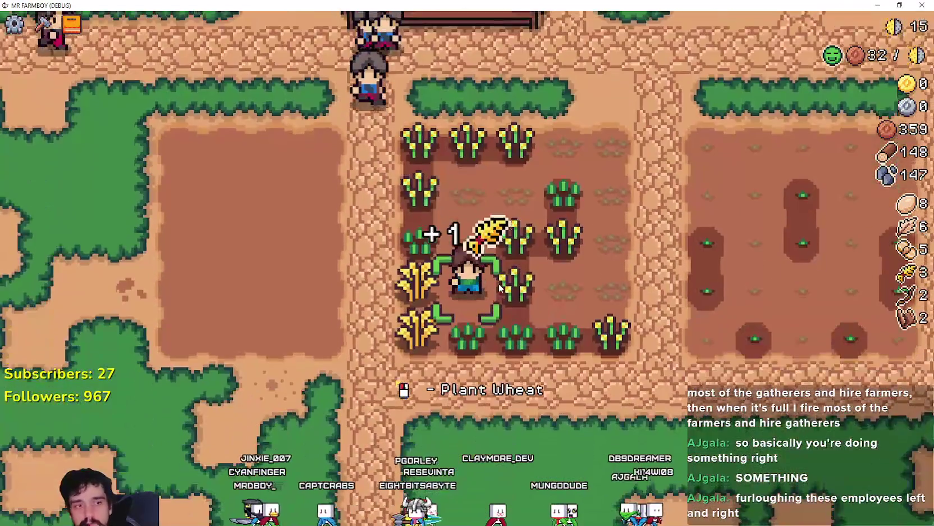
{"action": "left_click", "coordinate": [499, 284]}
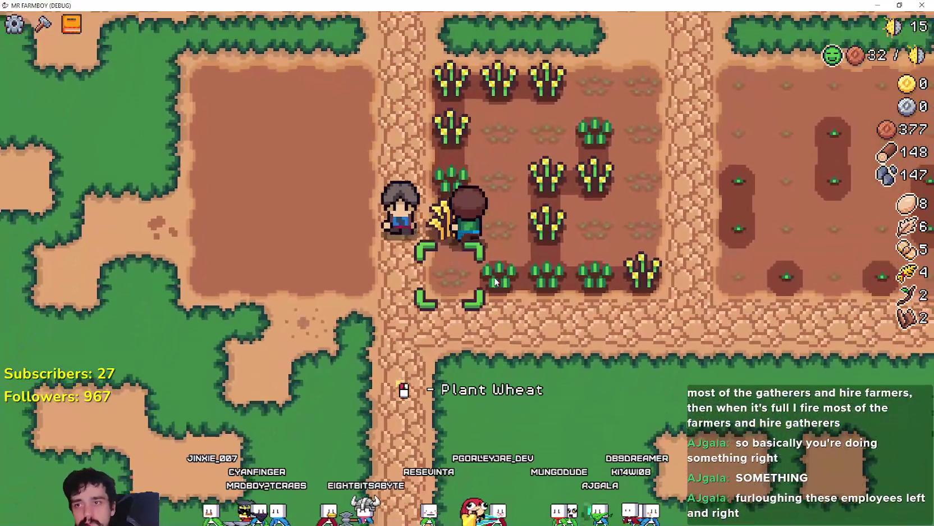
{"action": "left_click", "coordinate": [494, 276]}
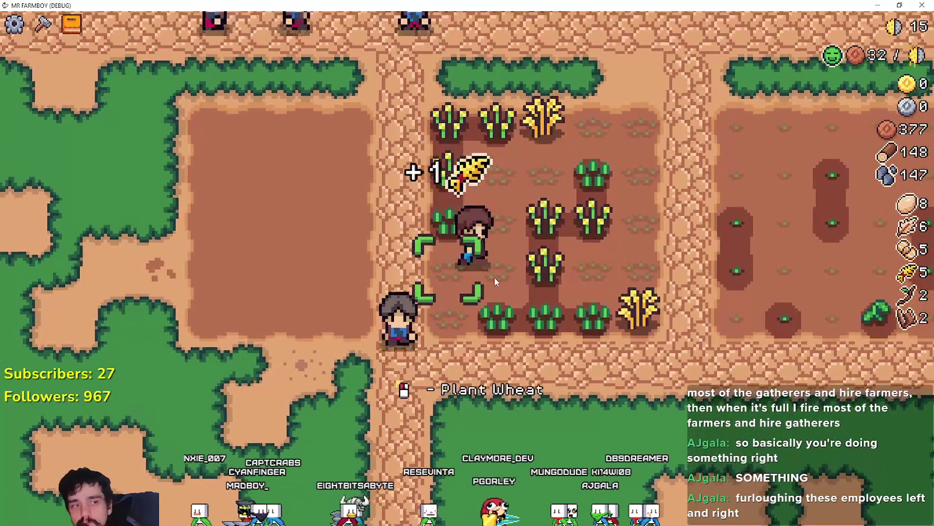
Harvest one more wheat, then open the House hiring panel showing workers at 297.
{"action": "key", "text": "d"}
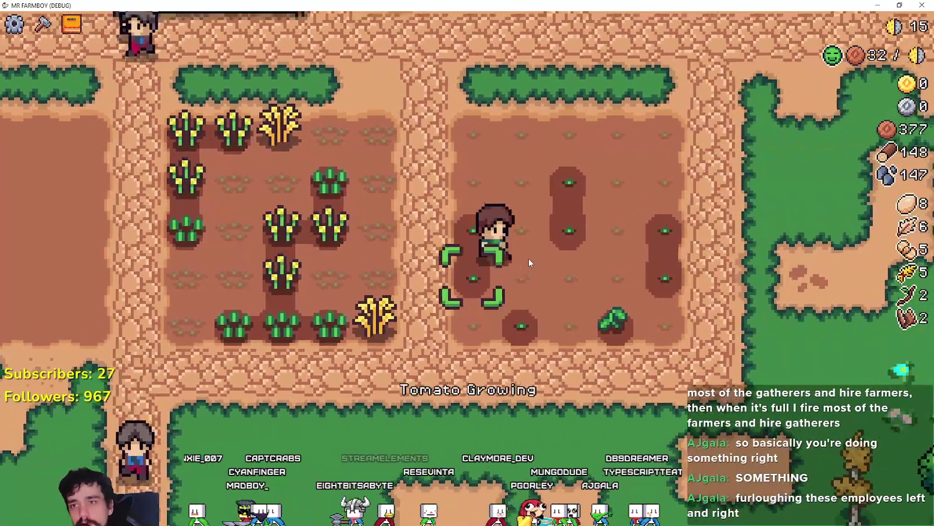
{"action": "key", "text": "w"}
{"action": "key", "text": "a"}
{"action": "left_click", "coordinate": [525, 257]}
{"action": "key", "text": "w"}
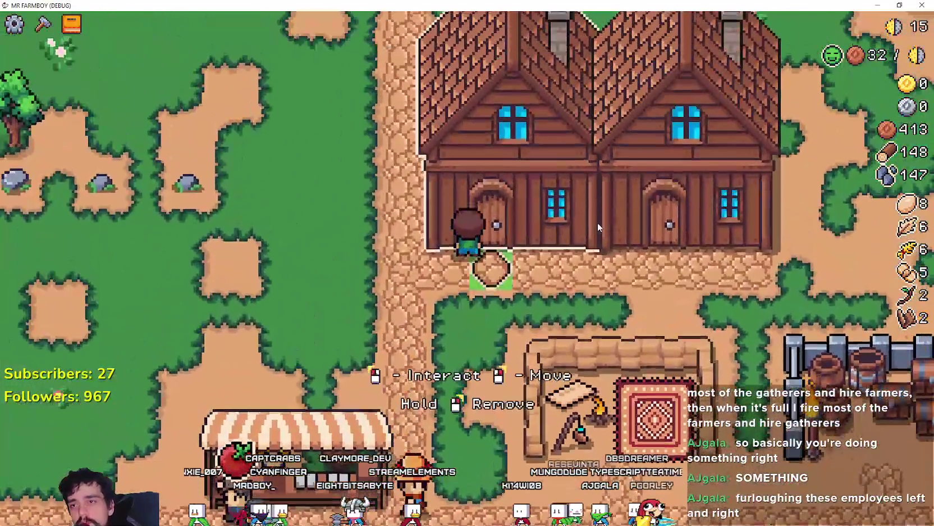
{"action": "key", "text": "e"}
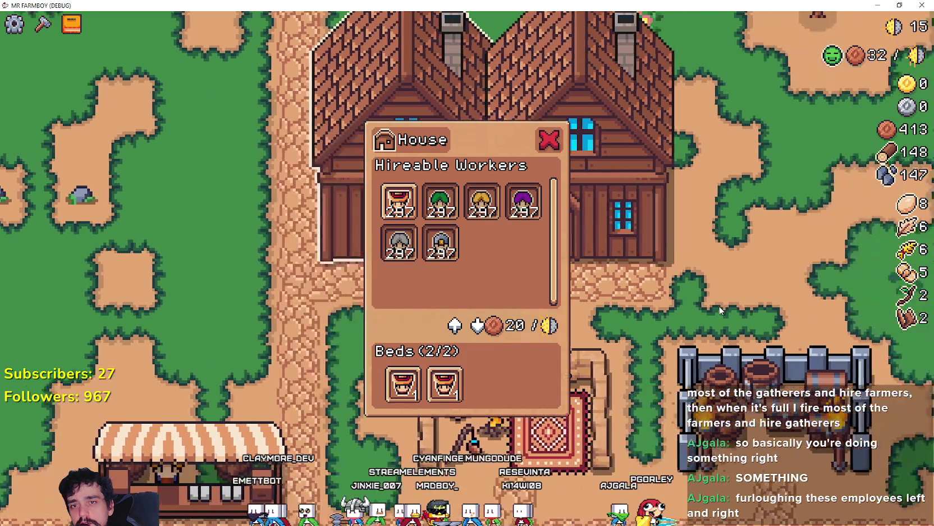
Fire both farmers from the beds and rehire one Farmer for 200, leaving 613 coins.
{"action": "left_click", "coordinate": [388, 393]}
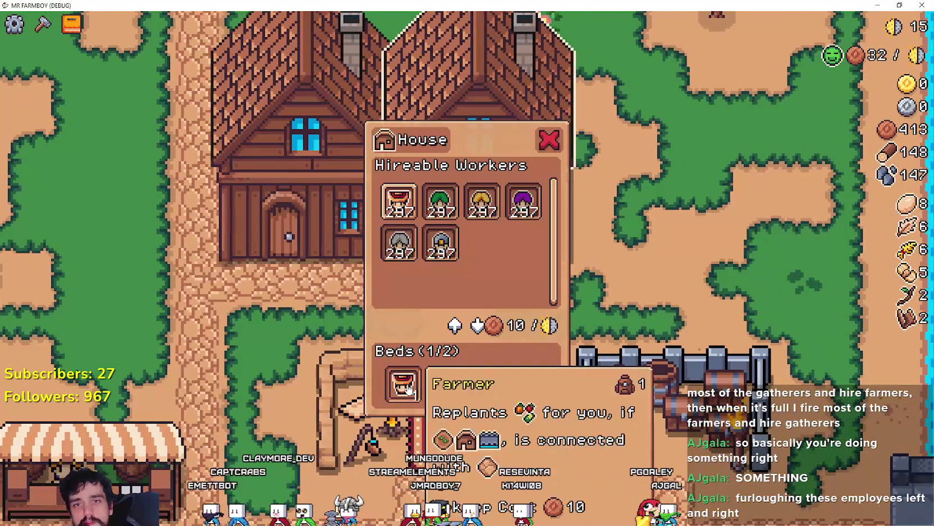
{"action": "left_click", "coordinate": [409, 388]}
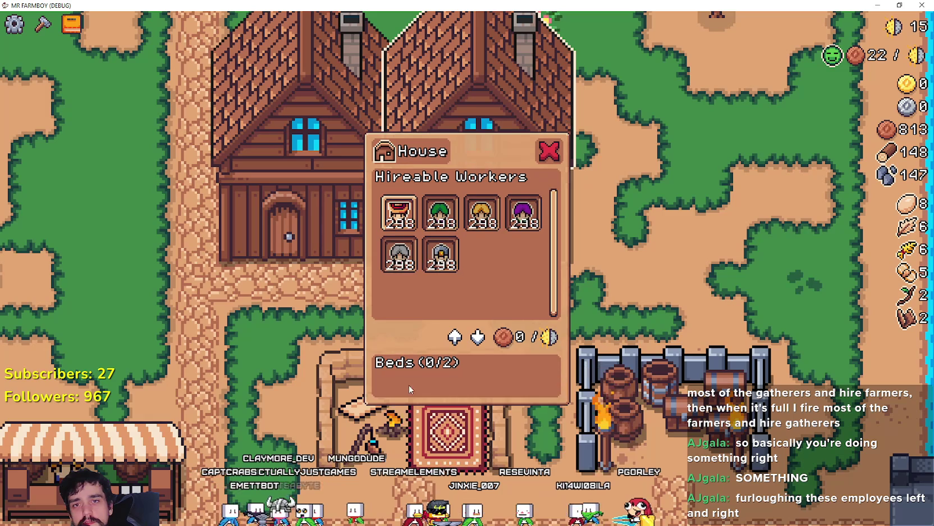
{"action": "left_click", "coordinate": [398, 213]}
Walk down into the wheat field and harvest the ripe wheat stalks.
{"action": "key", "text": "a"}
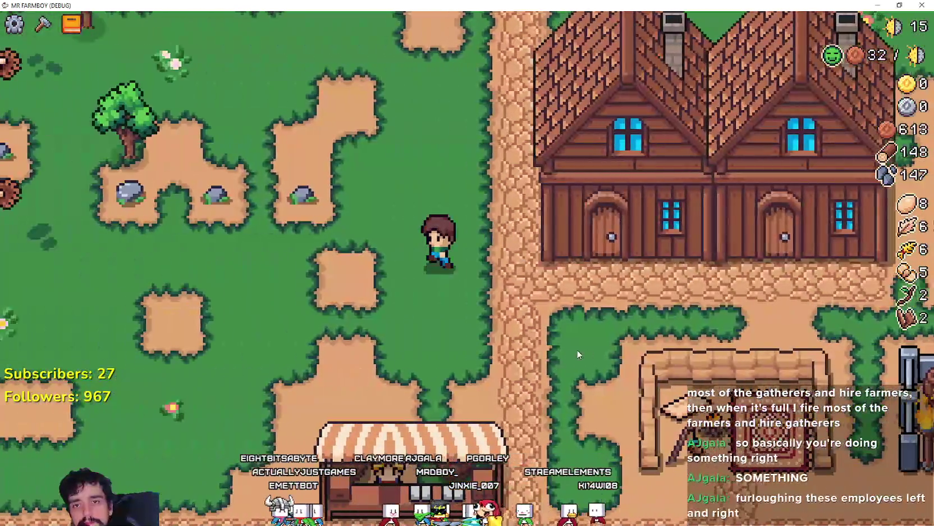
{"action": "key", "text": "s"}
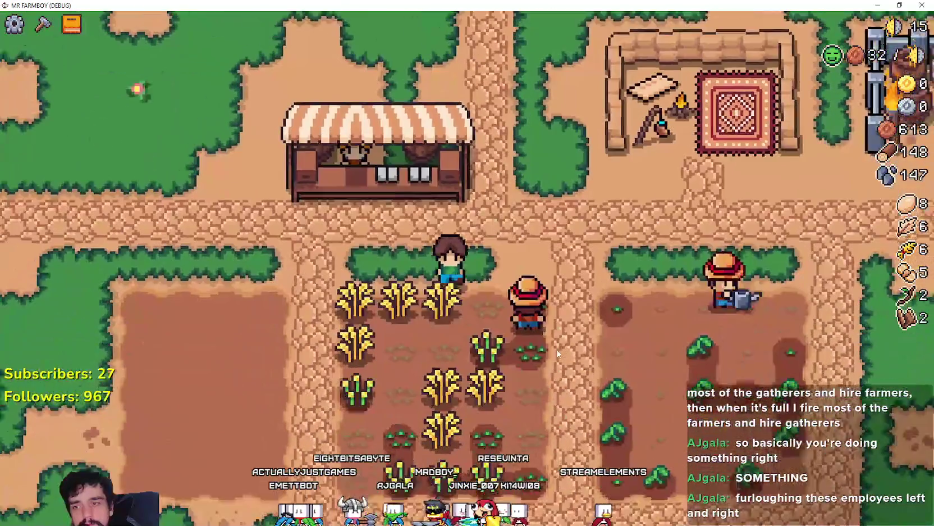
{"action": "key", "text": "a"}
{"action": "left_click", "coordinate": [555, 349]}
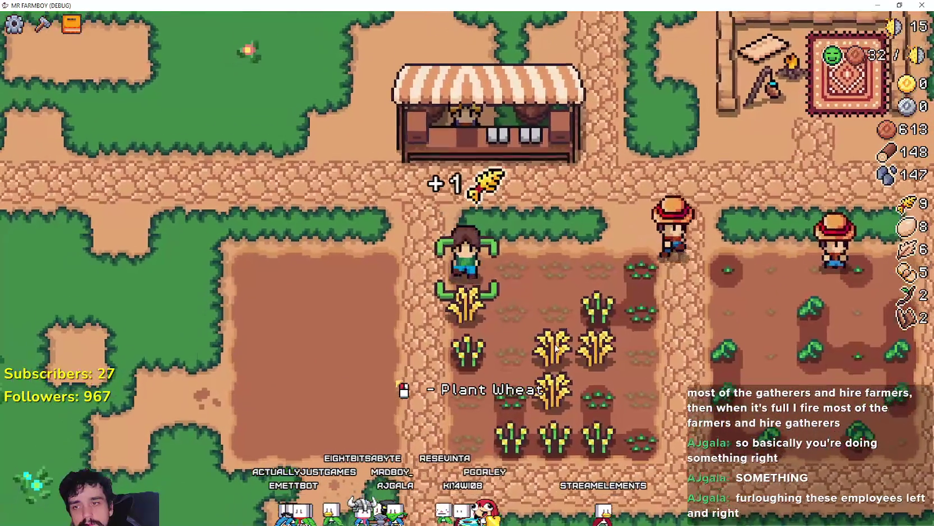
{"action": "key", "text": "s"}
{"action": "key", "text": "d"}
{"action": "key", "text": "s"}
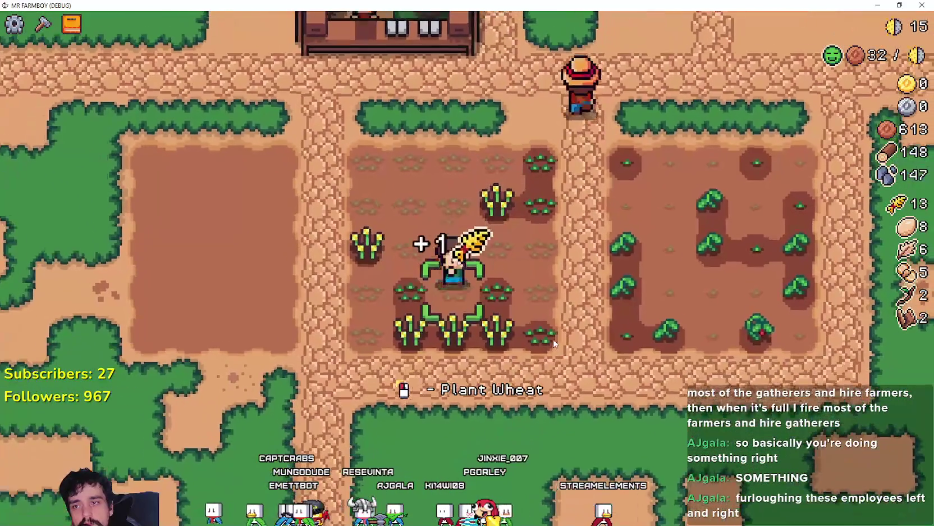
{"action": "key", "text": "w"}
{"action": "key", "text": "s"}
{"action": "key", "text": "d"}
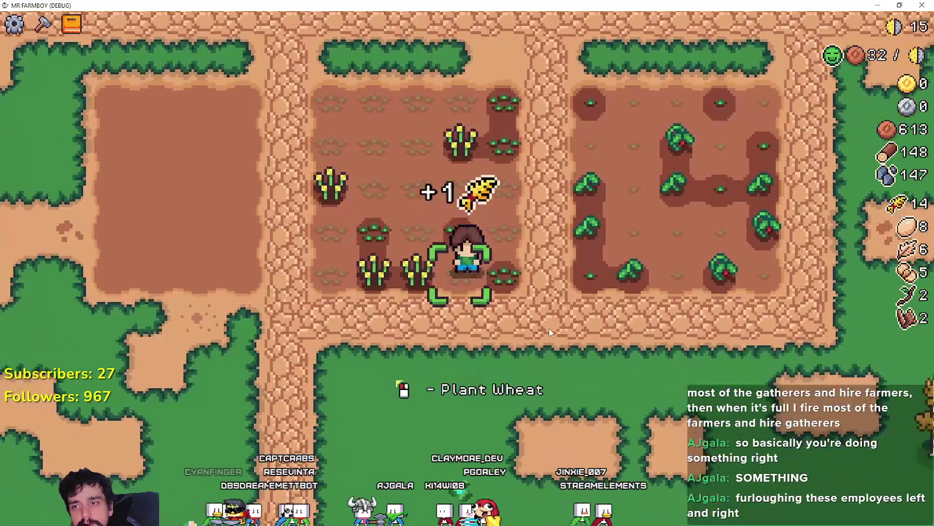
{"action": "key", "text": "w"}
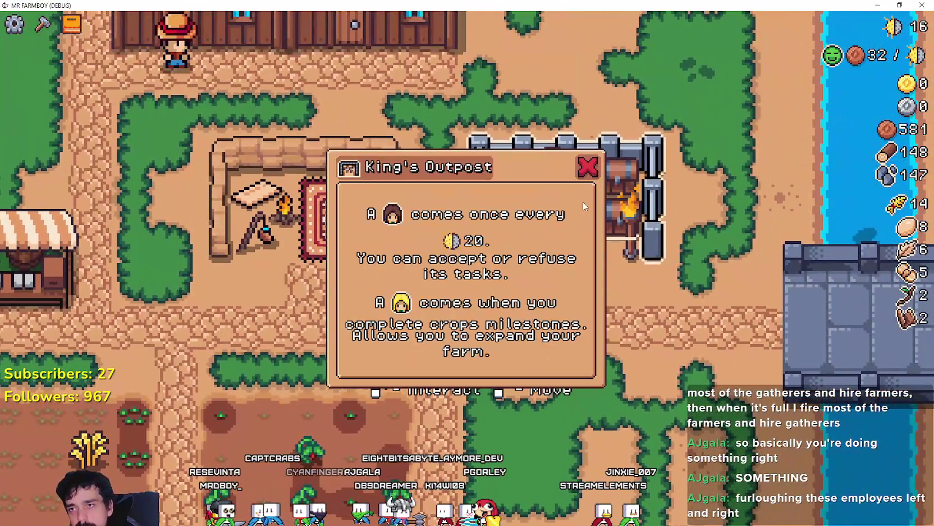
Look up the outpost's information, then harvest the remaining wheat up to 18.
{"action": "left_click", "coordinate": [582, 202]}
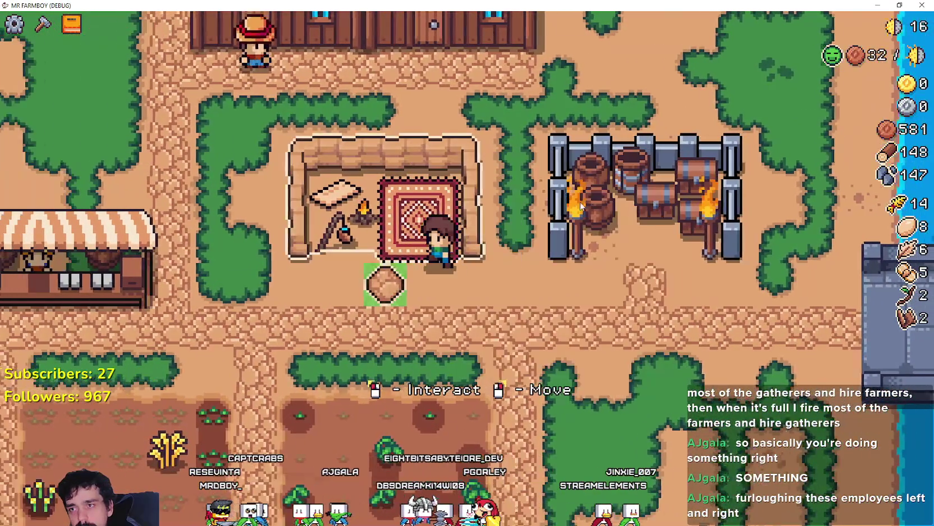
{"action": "key", "text": "a"}
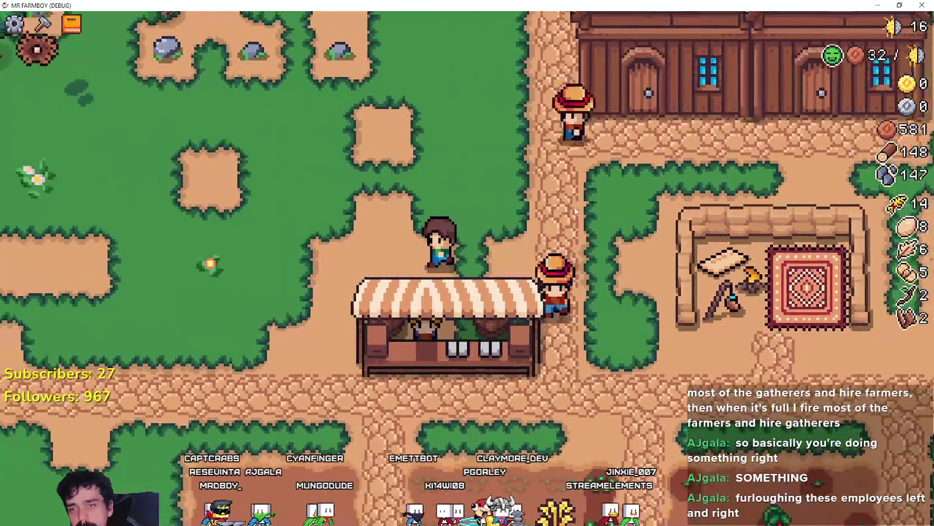
{"action": "key", "text": "s"}
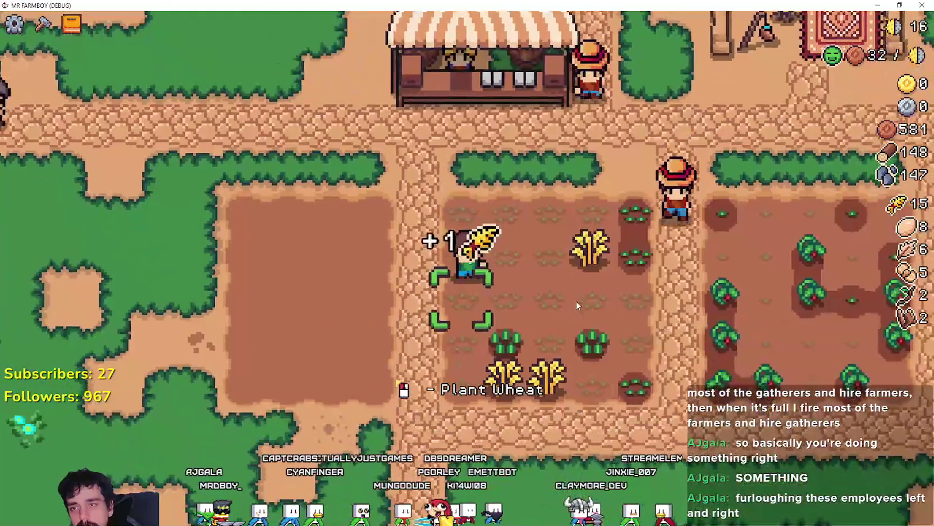
{"action": "key", "text": "d"}
{"action": "key", "text": "s"}
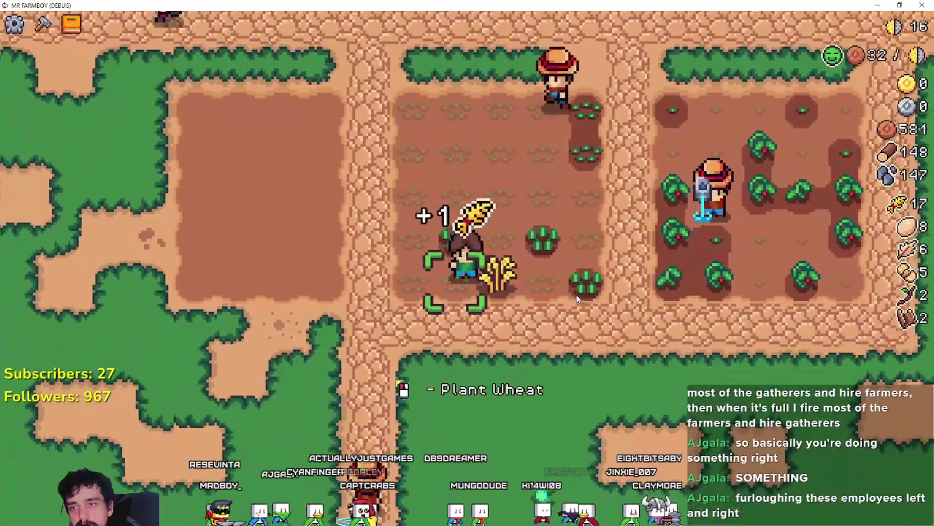
{"action": "key", "text": "w"}
Chop trees and rocks in the forest, bringing wood to 151 and stone to 153.
{"action": "key", "text": "a"}
{"action": "key", "text": "w"}
{"action": "key", "text": "a"}
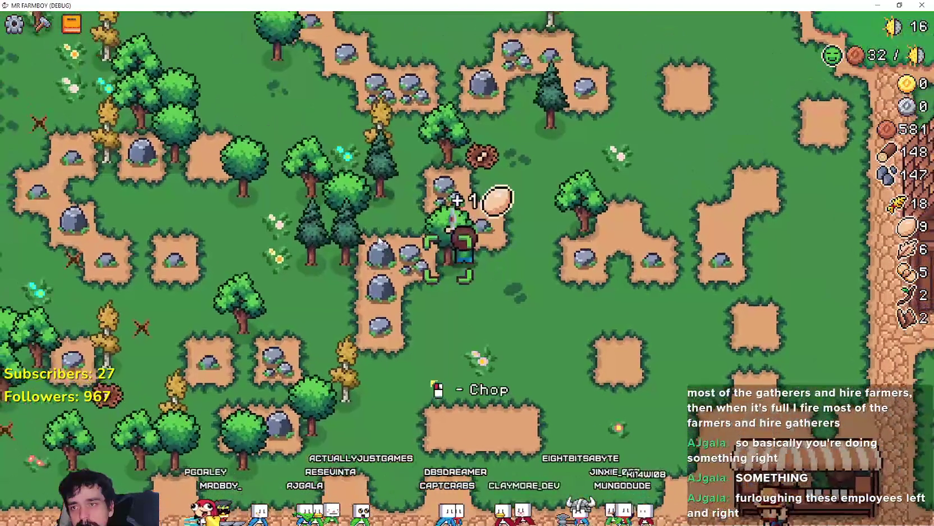
{"action": "key", "text": "w"}
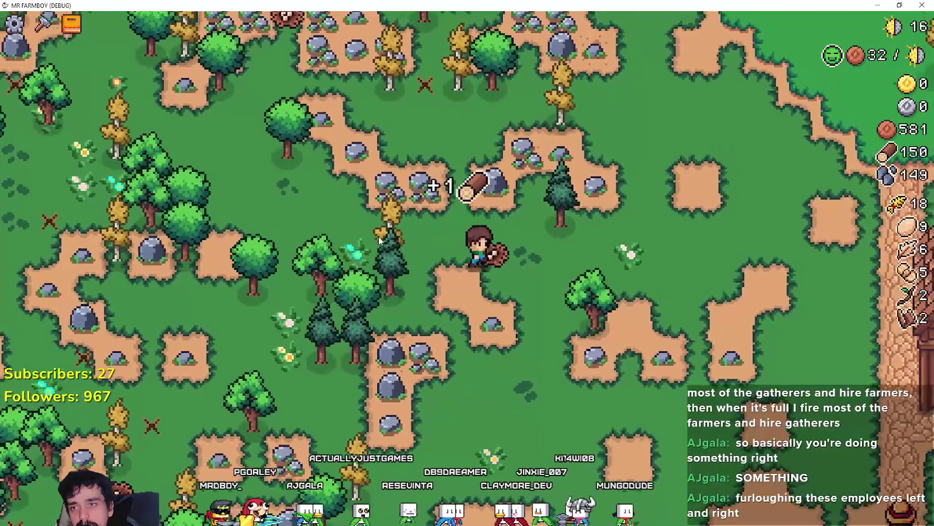
{"action": "key", "text": "s"}
{"action": "key", "text": "d"}
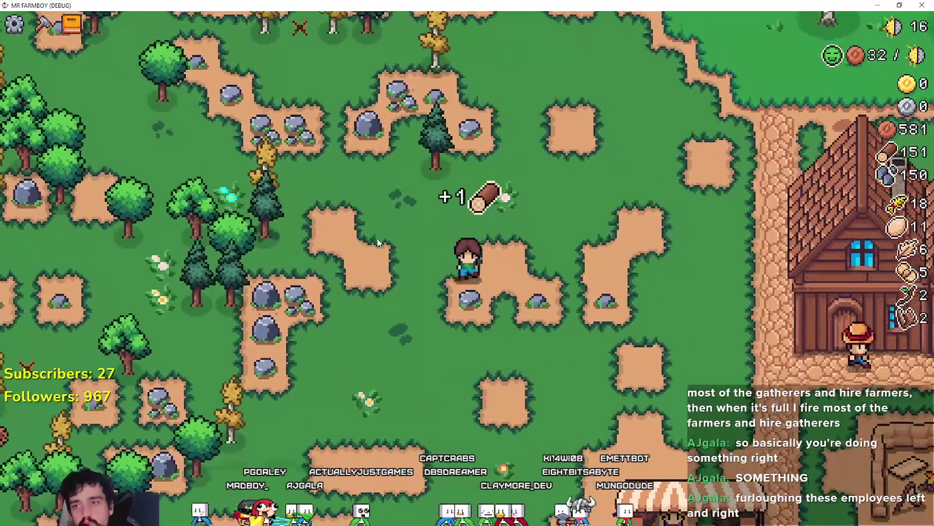
{"action": "key", "text": "d"}
{"action": "key", "text": "s"}
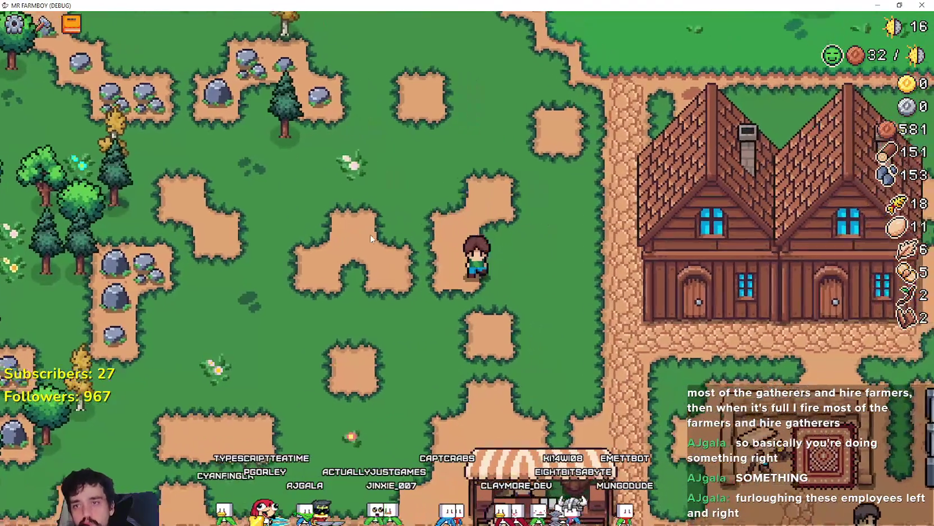
{"action": "key", "text": "s"}
{"action": "key", "text": "s"}
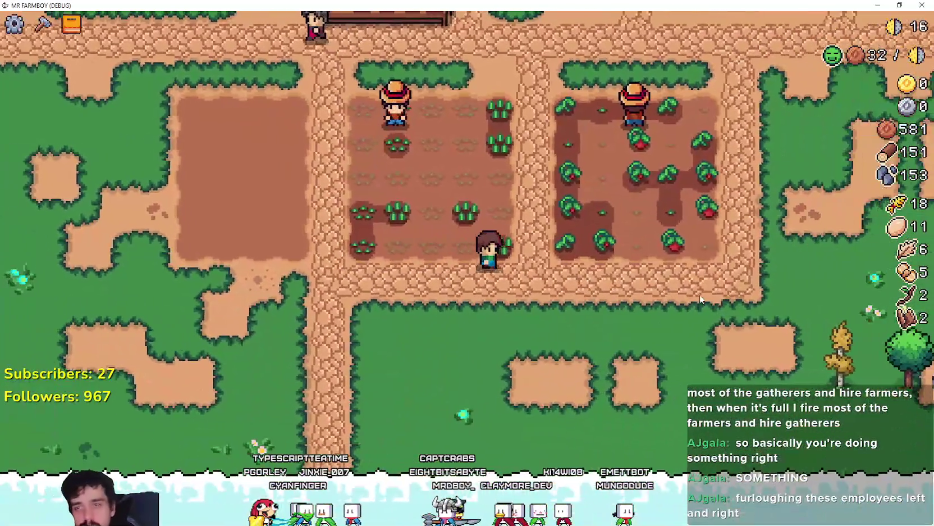
Walk into the tomato field and harvest the ripe tomatoes, replanting the plot.
{"action": "key", "text": "d"}
{"action": "left_click", "coordinate": [697, 297]}
{"action": "left_click", "coordinate": [690, 306]}
{"action": "key", "text": "a"}
{"action": "left_click", "coordinate": [690, 306]}
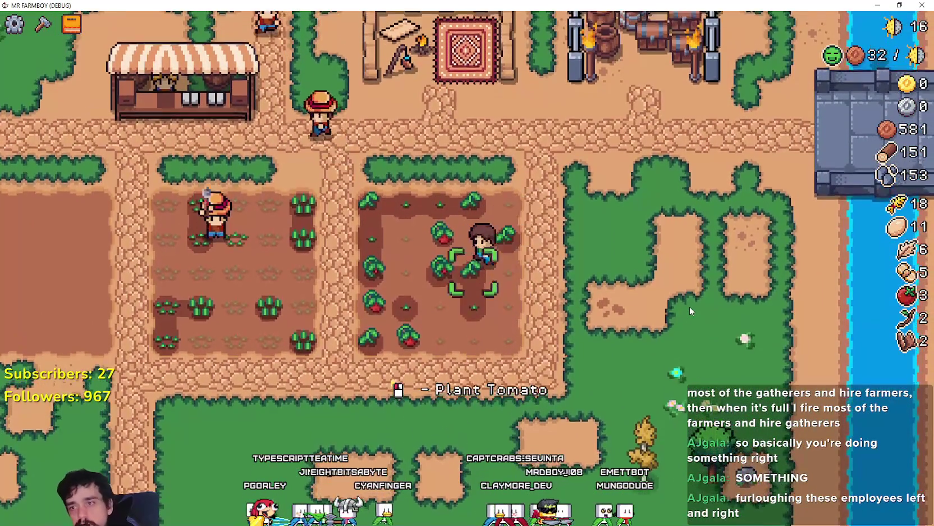
{"action": "left_click", "coordinate": [690, 306]}
{"action": "key", "text": "w"}
{"action": "key", "text": "d"}
{"action": "left_click", "coordinate": [683, 298]}
Walk left along the path and up past the shop stall.
{"action": "key", "text": "w"}
{"action": "key", "text": "a"}
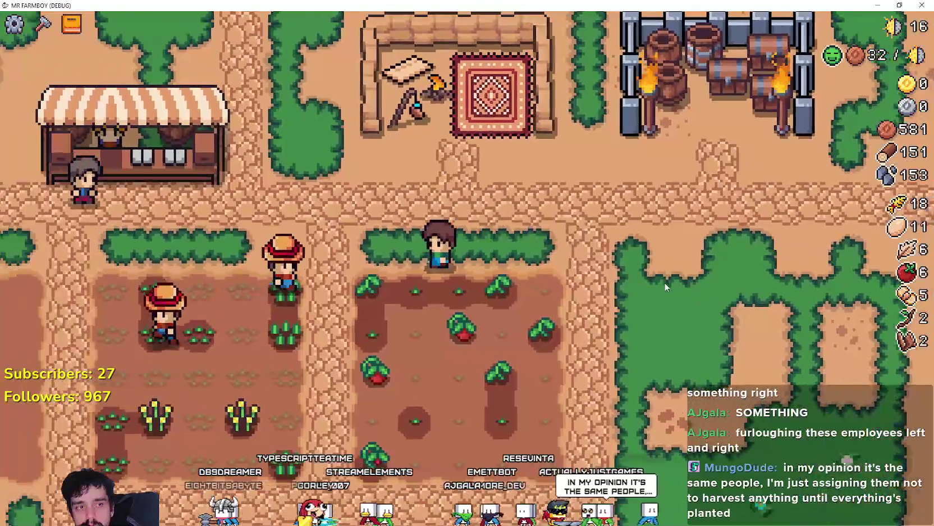
{"action": "key", "text": "a"}
{"action": "key", "text": "w"}
{"action": "key", "text": "d"}
{"action": "key", "text": "w"}
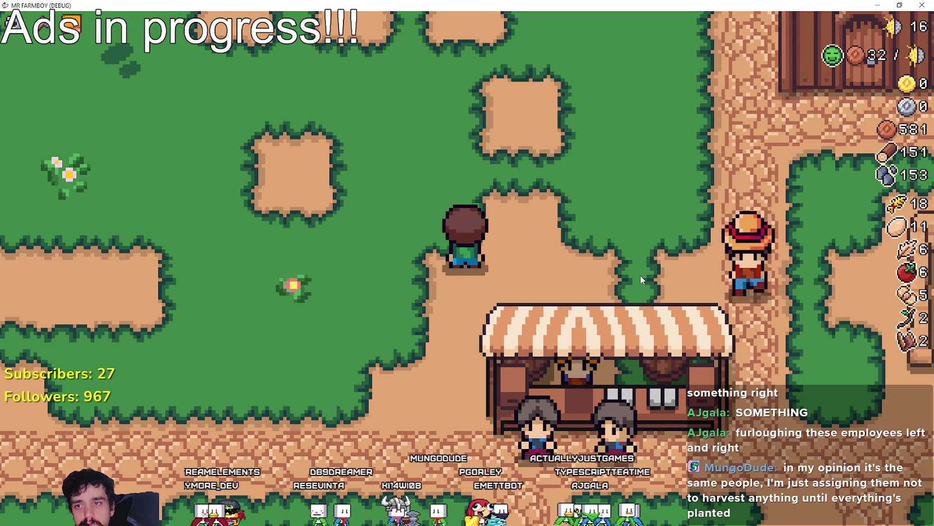
Head toward the farmhouses, briefly opening and closing the crafting options on the way.
{"action": "key", "text": "d"}
{"action": "key", "text": "w"}
{"action": "key", "text": "c"}
{"action": "key", "text": "c"}
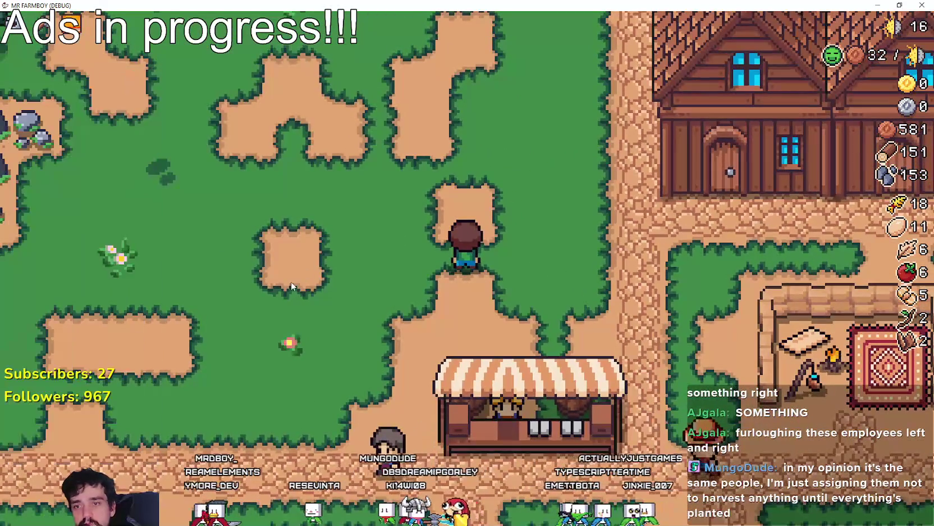
{"action": "key", "text": "d"}
{"action": "key", "text": "w"}
{"action": "key", "text": "d"}
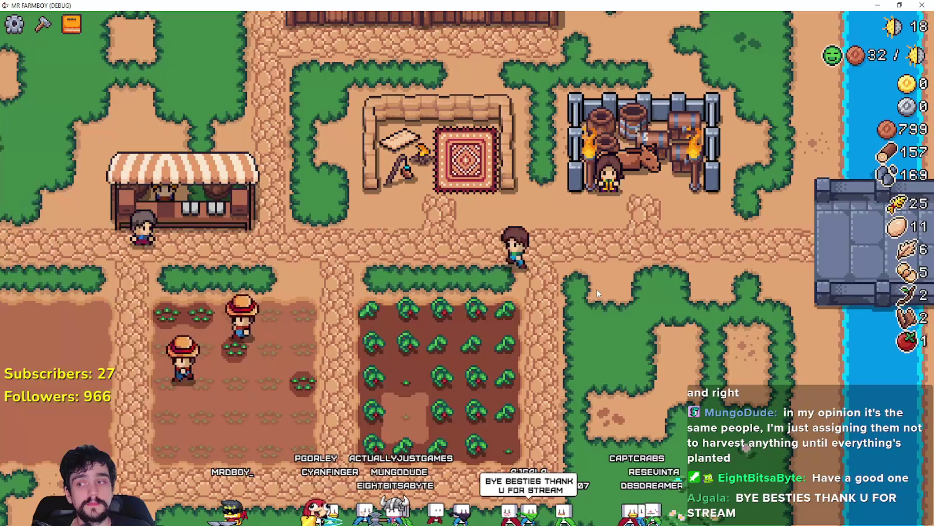
{"action": "key", "text": "a"}
{"action": "key", "text": "w"}
{"action": "key", "text": "w"}
{"action": "key", "text": "a"}
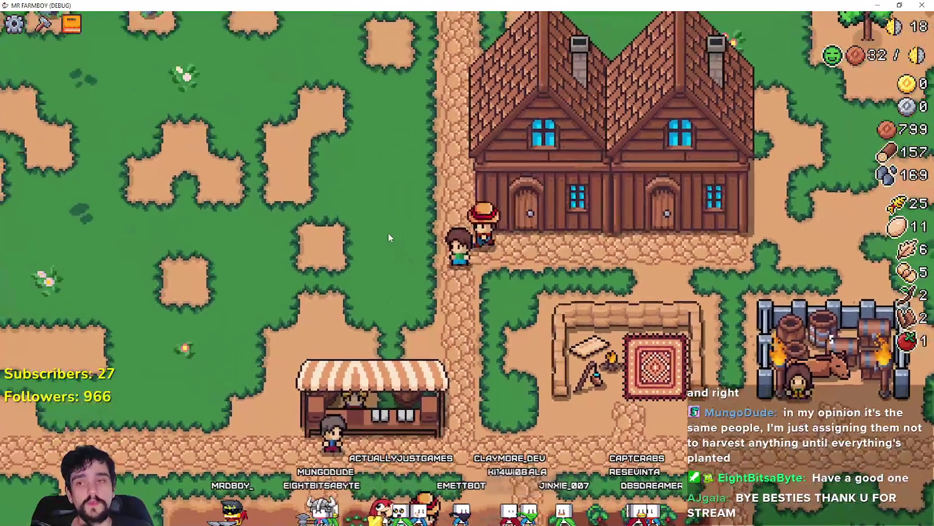
{"action": "scroll", "coordinate": [388, 232], "scroll_direction": "down", "scroll_amount": 5}
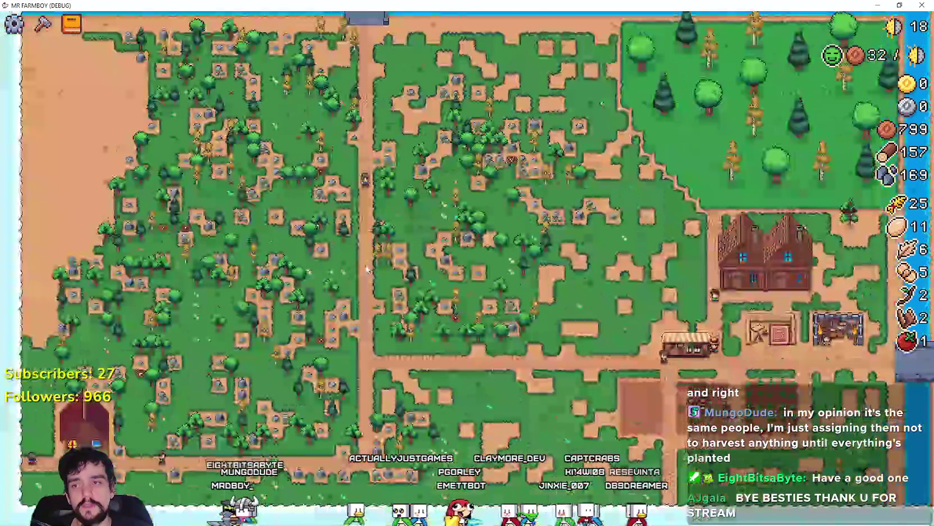
{"action": "scroll", "coordinate": [398, 259], "scroll_direction": "up", "scroll_amount": 4}
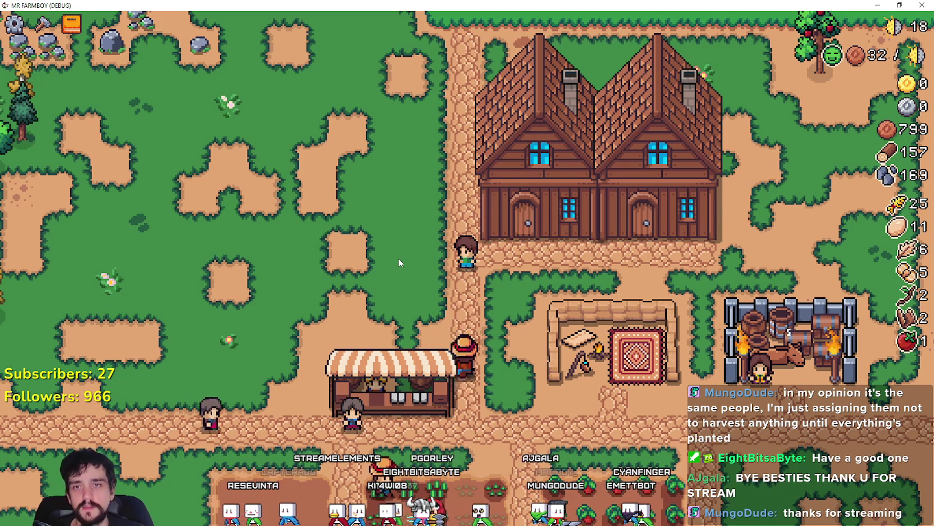
Pan down to the Merchant's Outpost and read its details: merchant comes every 7, stays 10.
{"action": "key", "text": "d"}
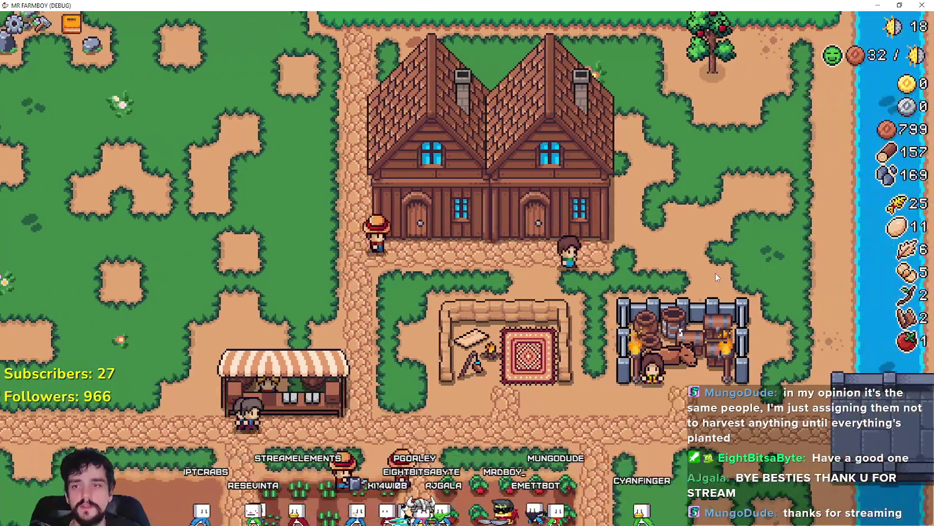
{"action": "scroll", "coordinate": [716, 273], "scroll_direction": "up", "scroll_amount": 2}
{"action": "scroll", "coordinate": [716, 269], "scroll_direction": "up", "scroll_amount": 2}
{"action": "scroll", "coordinate": [713, 269], "scroll_direction": "down", "scroll_amount": 3}
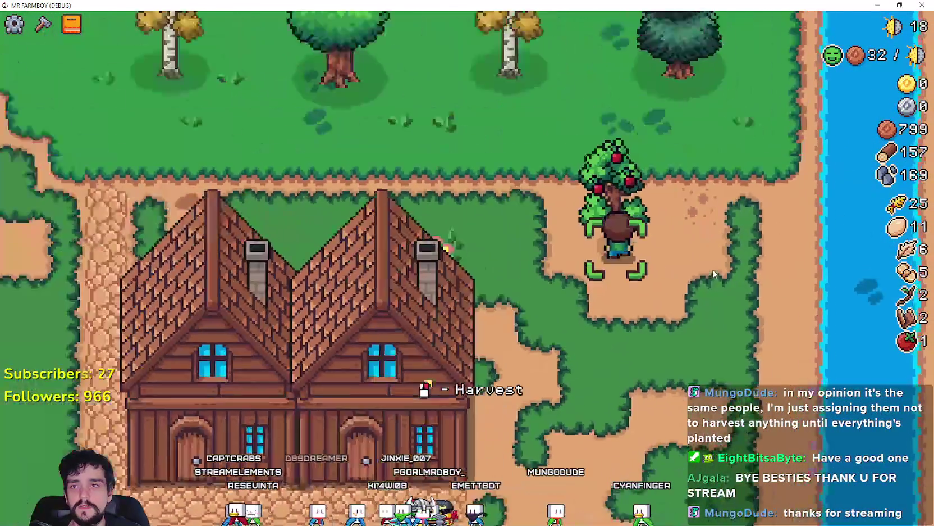
{"action": "key", "text": "s"}
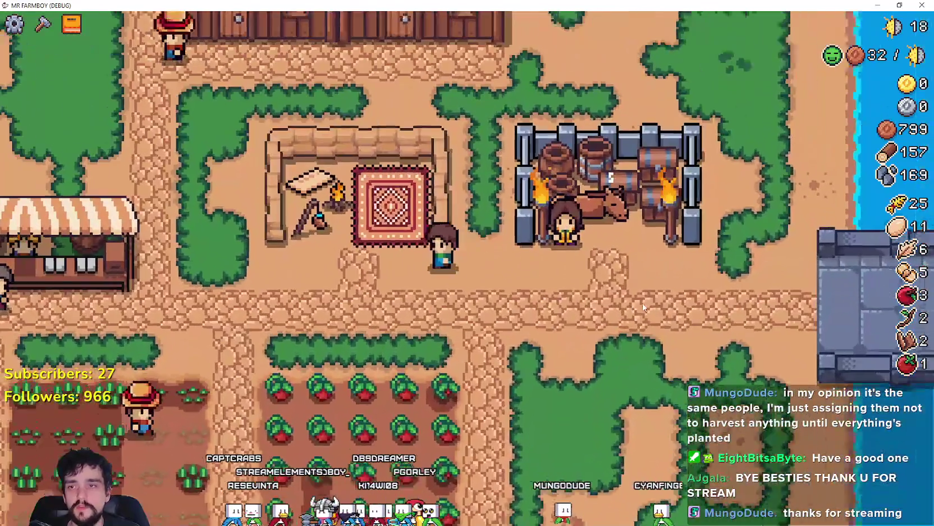
{"action": "left_click", "coordinate": [386, 185]}
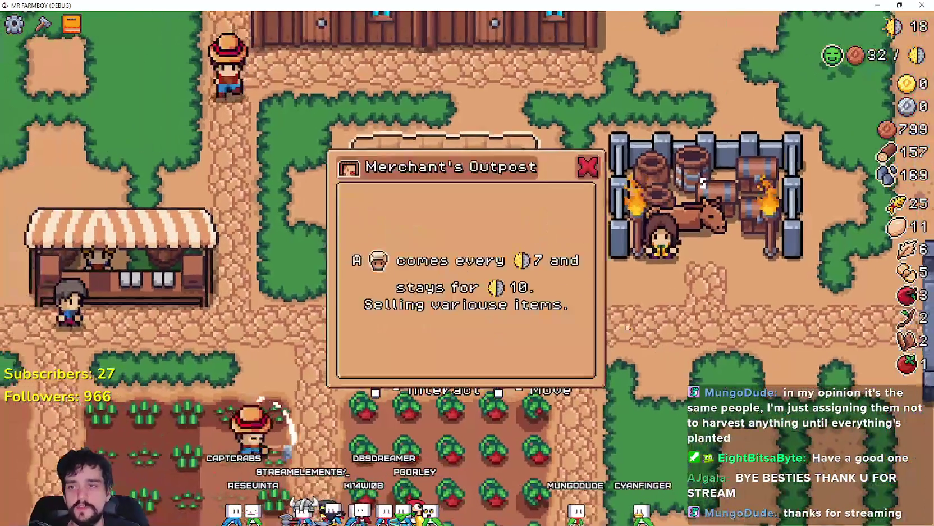
{"action": "key", "text": "Escape"}
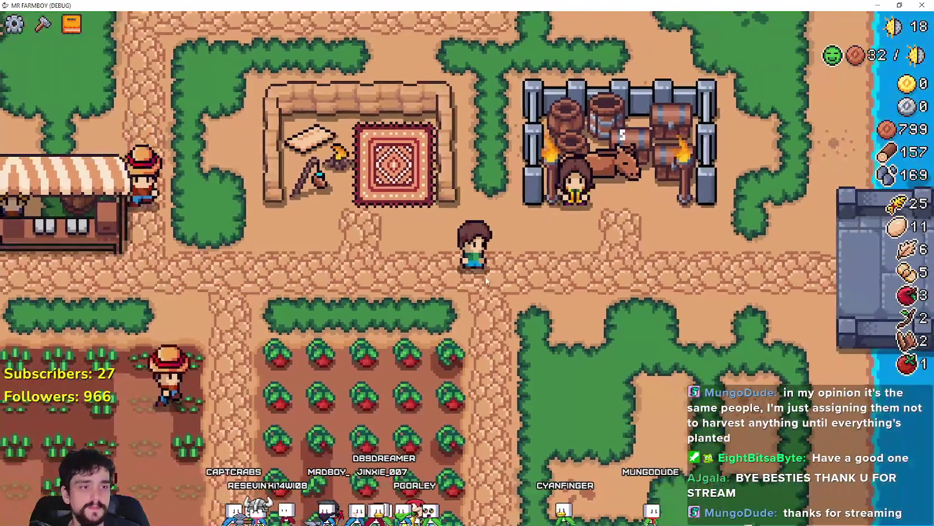